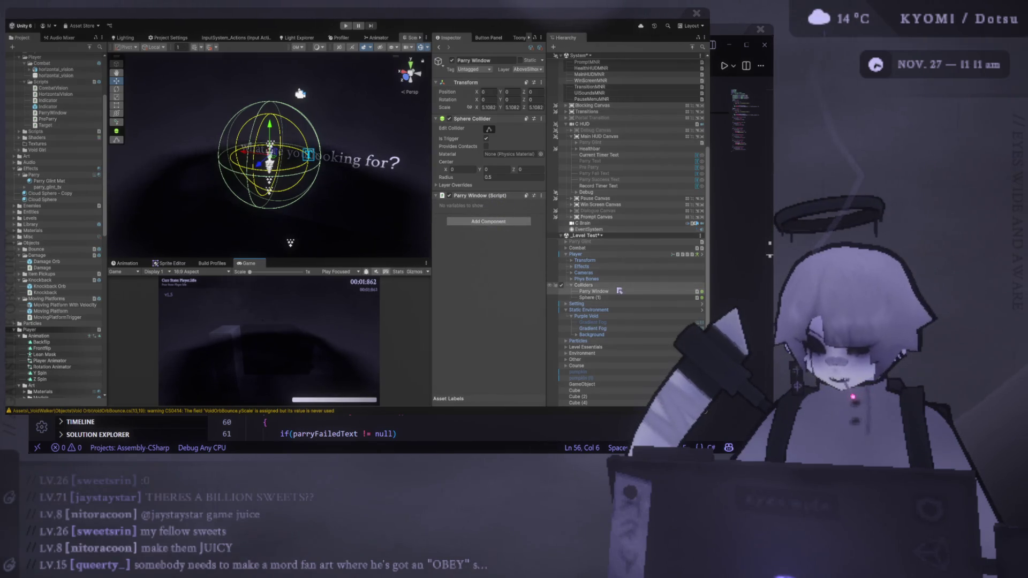
# - Rename the new sphere collider to 'Pre Parry Window'
pyautogui.click(616, 297)
pyautogui.press('F2')
pyautogui.write('Pre P')
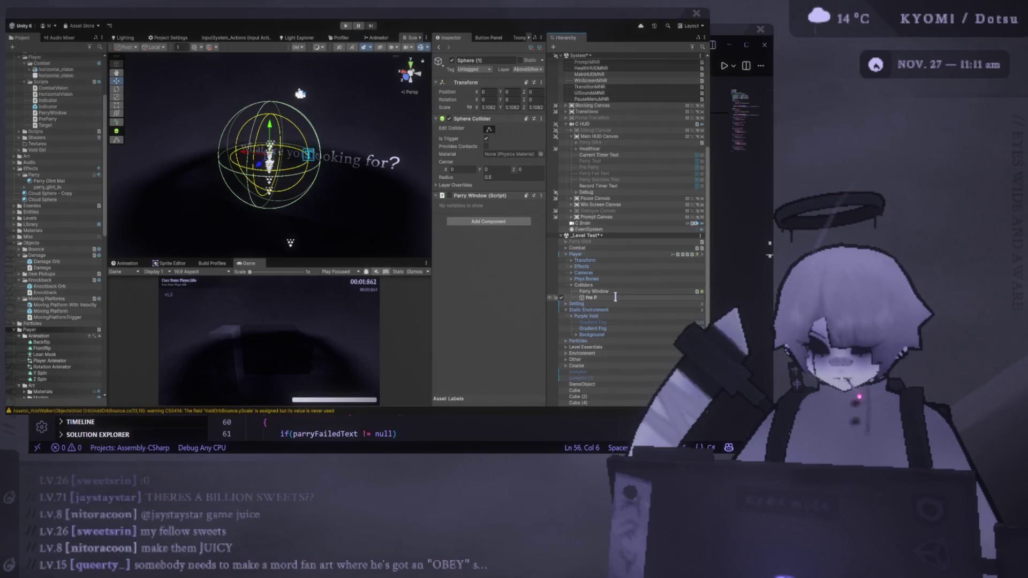
pyautogui.write('arry Window')
pyautogui.press('Return')
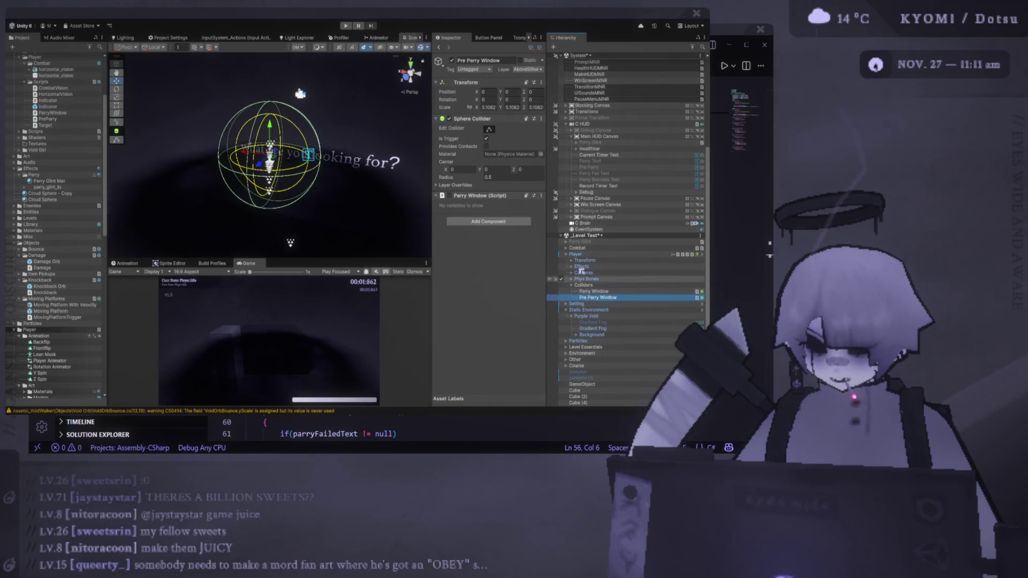
# - Replace the Parry Window script on the object with a Pre Parry Window script
pyautogui.click(542, 195)
pyautogui.click(555, 215)
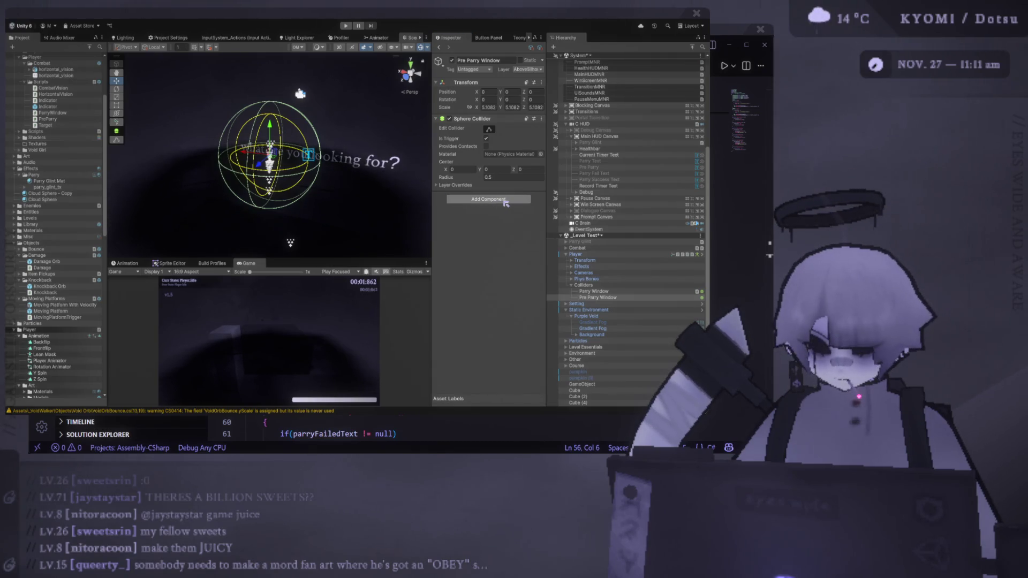
pyautogui.hotkey('ctrl', 'z')
pyautogui.click(541, 196)
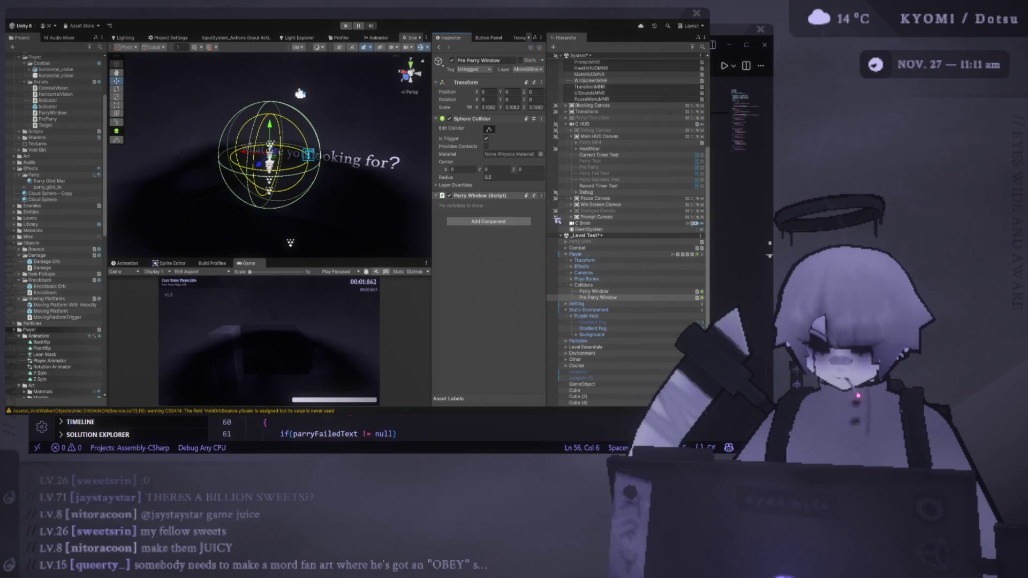
pyautogui.click(556, 219)
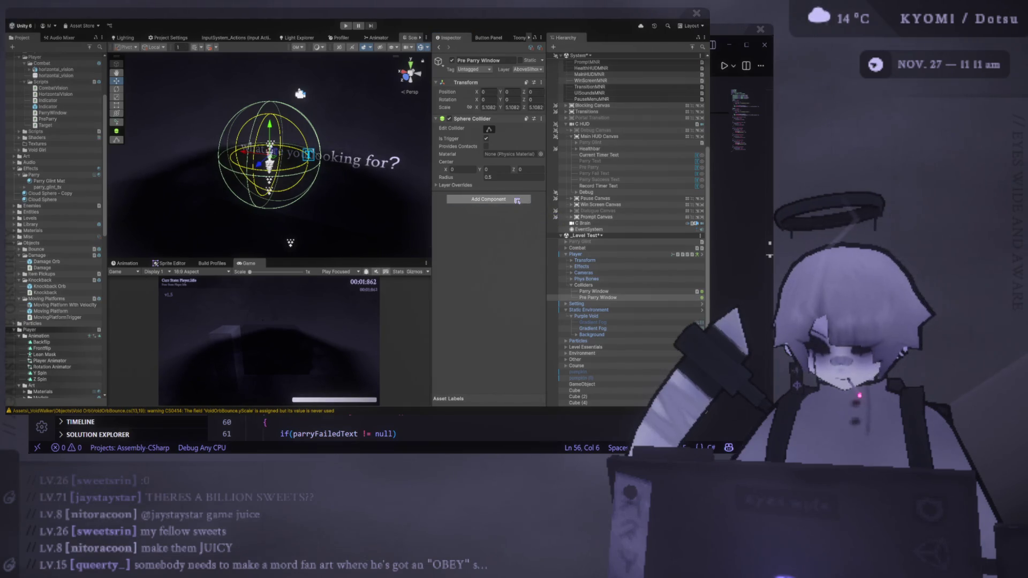
pyautogui.hotkey('ctrl', 'z')
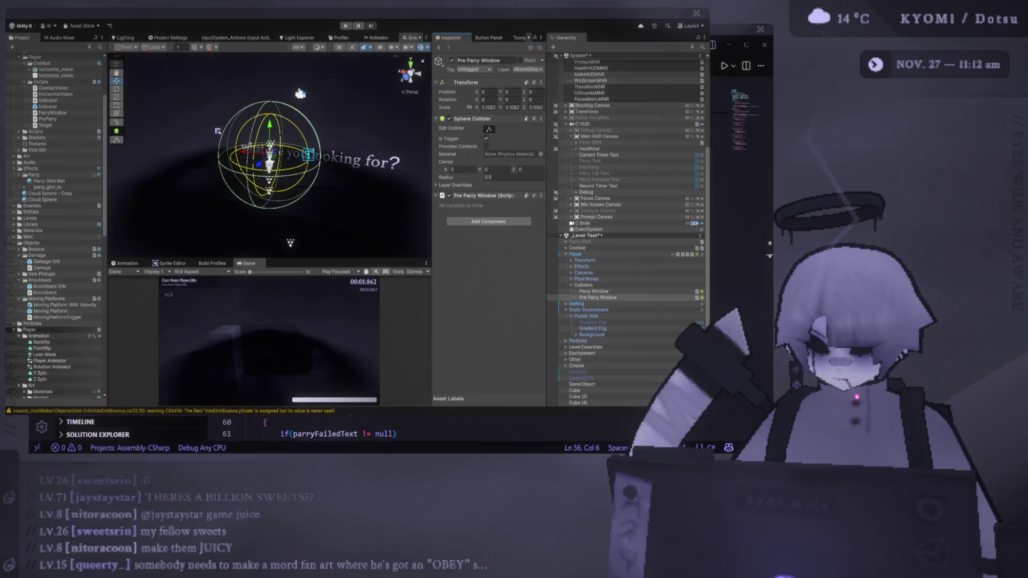
pyautogui.click(116, 97)
# - Scale the Pre Parry Window sphere up to about 7.06 and save the scenes
pyautogui.moveTo(269, 161); pyautogui.dragTo(294, 163)
pyautogui.click(599, 297)
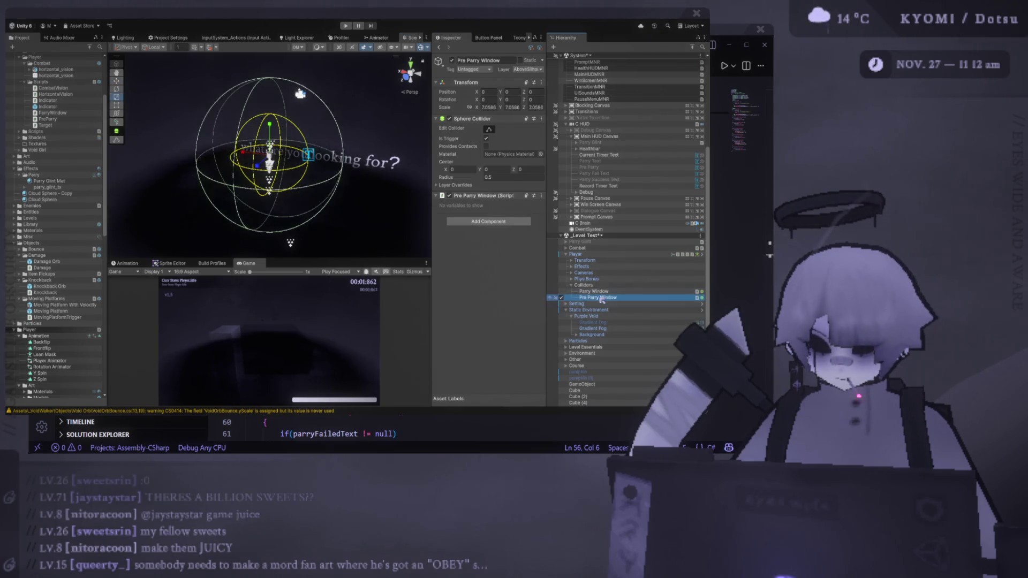
pyautogui.hotkey('ctrl', 's')
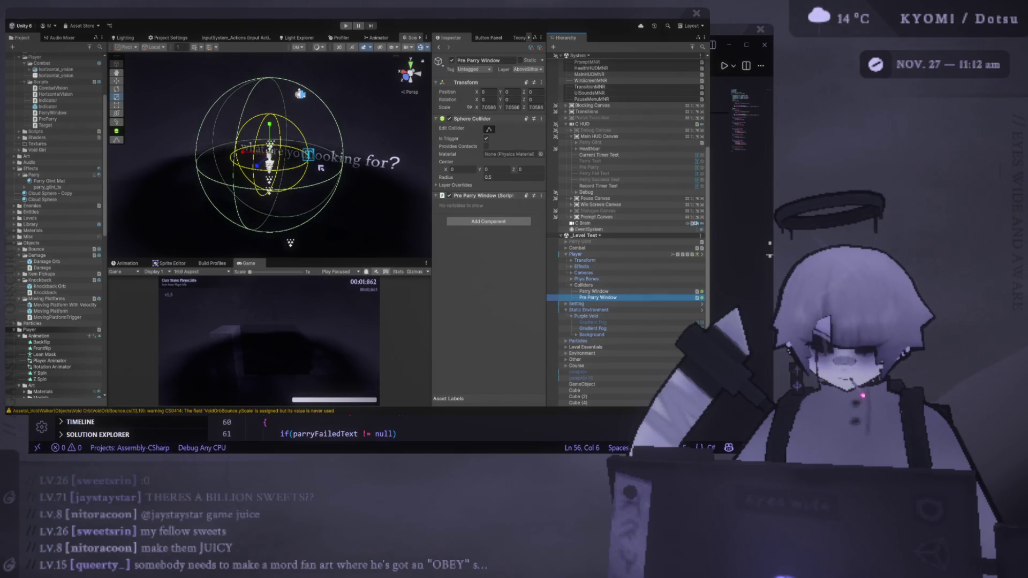
# - Frame both parry colliders and enlarge the Scene and Game views
pyautogui.scroll(-5, 320, 167)
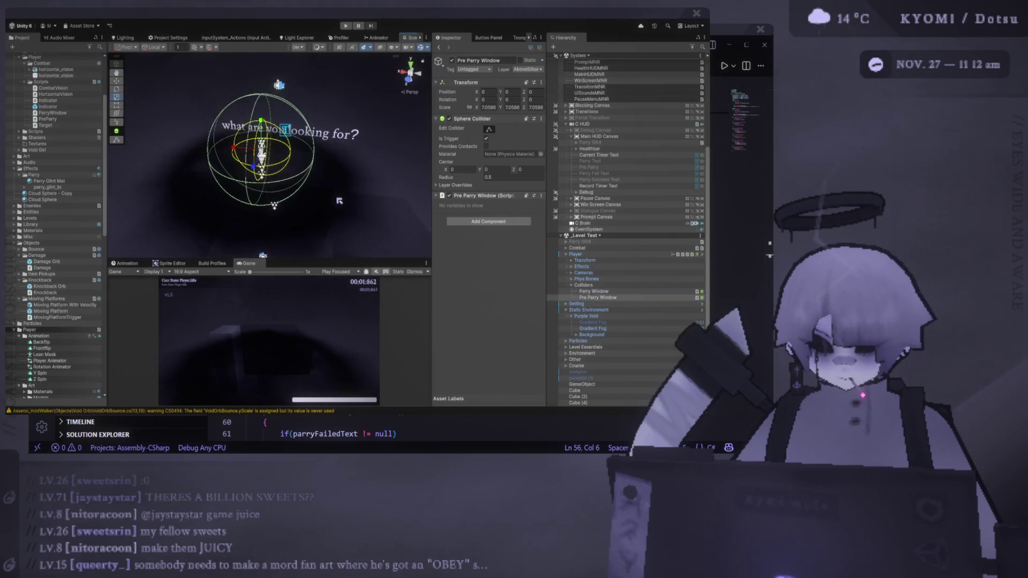
pyautogui.scroll(-3, 339, 200)
pyautogui.scroll(-2, 326, 183)
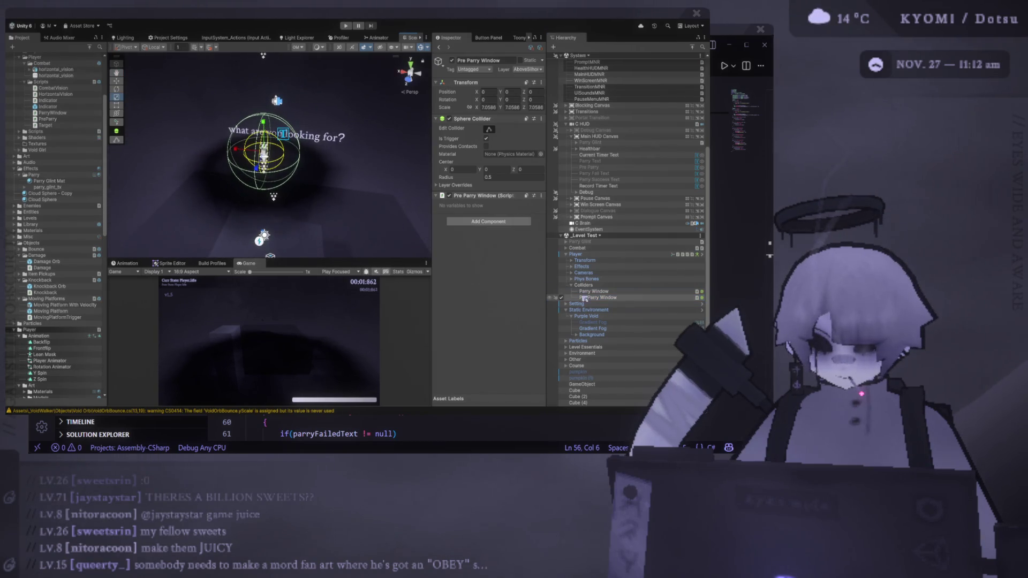
pyautogui.keyDown('ctrl'); pyautogui.click(588, 291); pyautogui.keyUp('ctrl')
pyautogui.press('f')
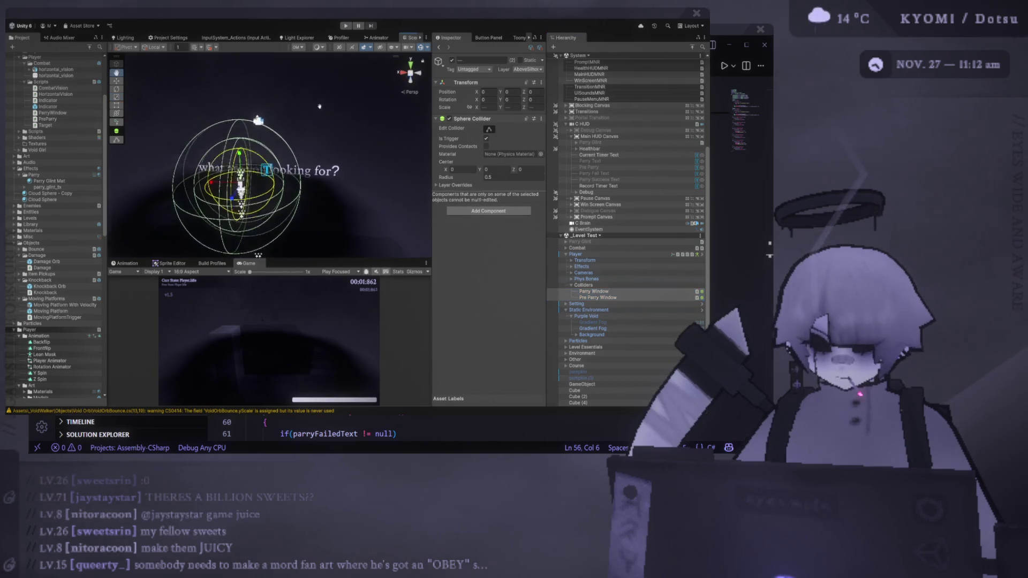
pyautogui.moveTo(432, 227); pyautogui.dragTo(468, 227)
pyautogui.moveTo(289, 259); pyautogui.dragTo(289, 184)
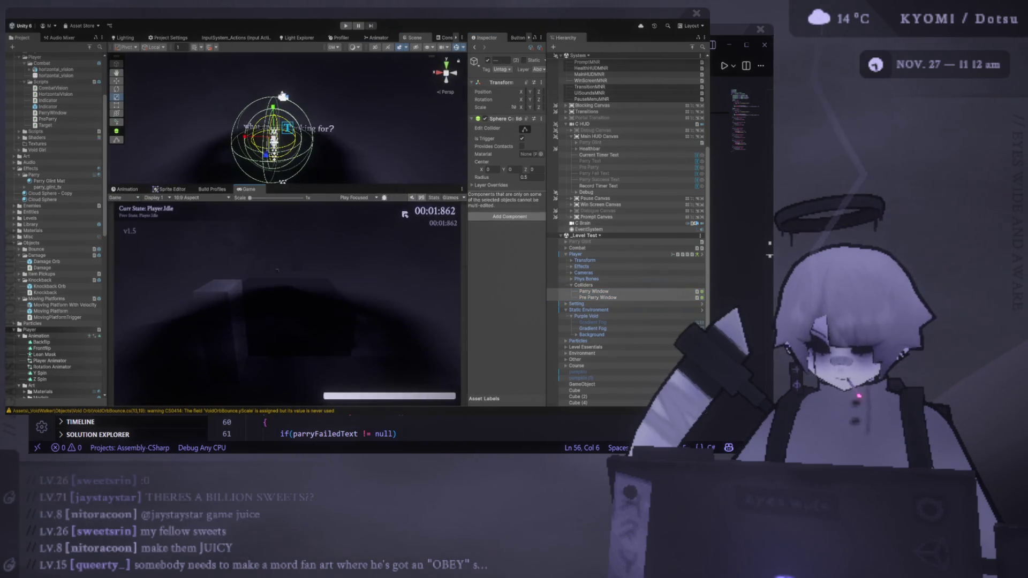
# - Play the level with the new colliders, restart once, then pause and exit play mode
pyautogui.click(346, 26)
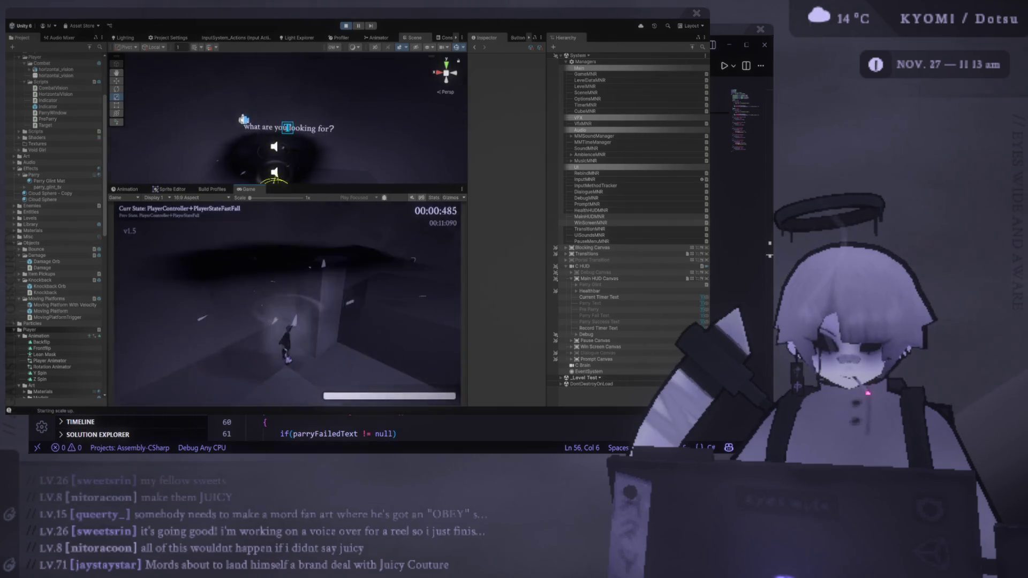
pyautogui.press('space')
pyautogui.press('space')
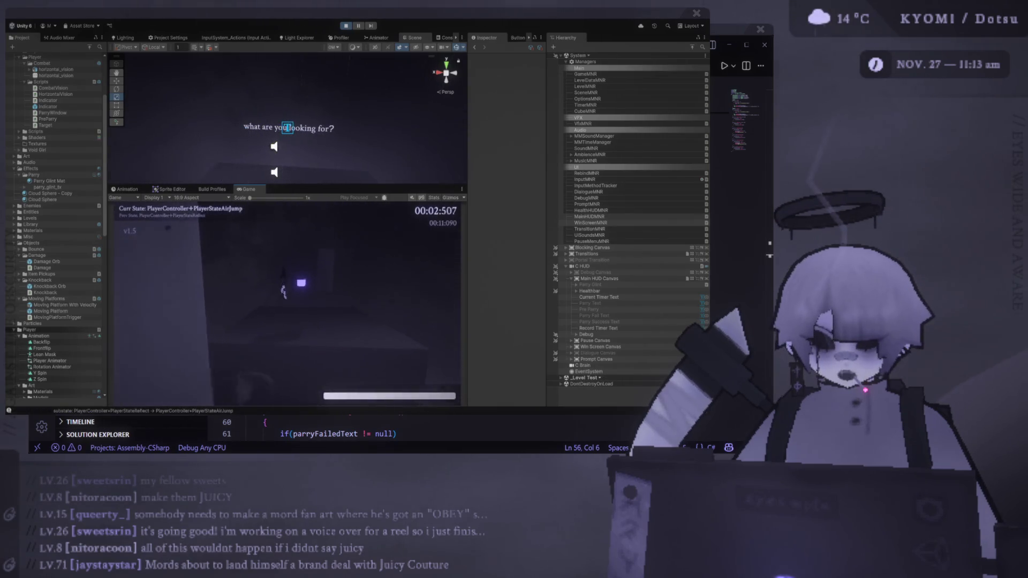
pyautogui.press('Escape')
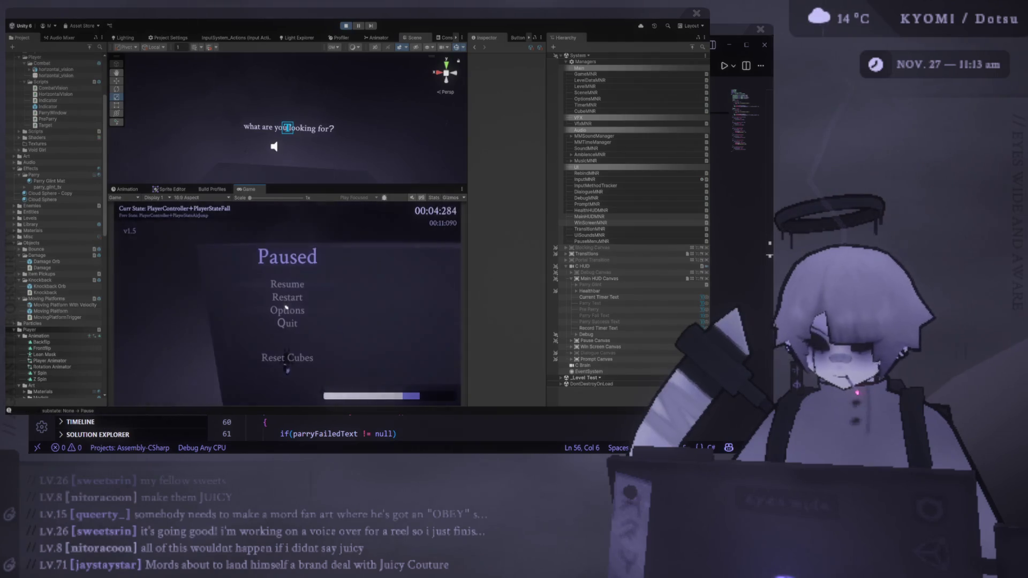
pyautogui.click(346, 26)
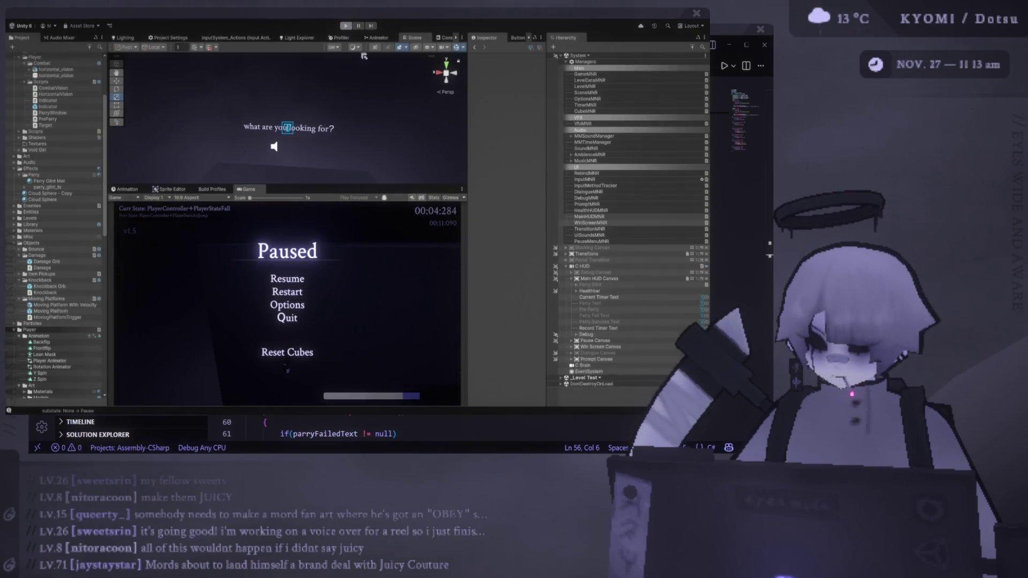
pyautogui.hotkey('alt', 'Tab')
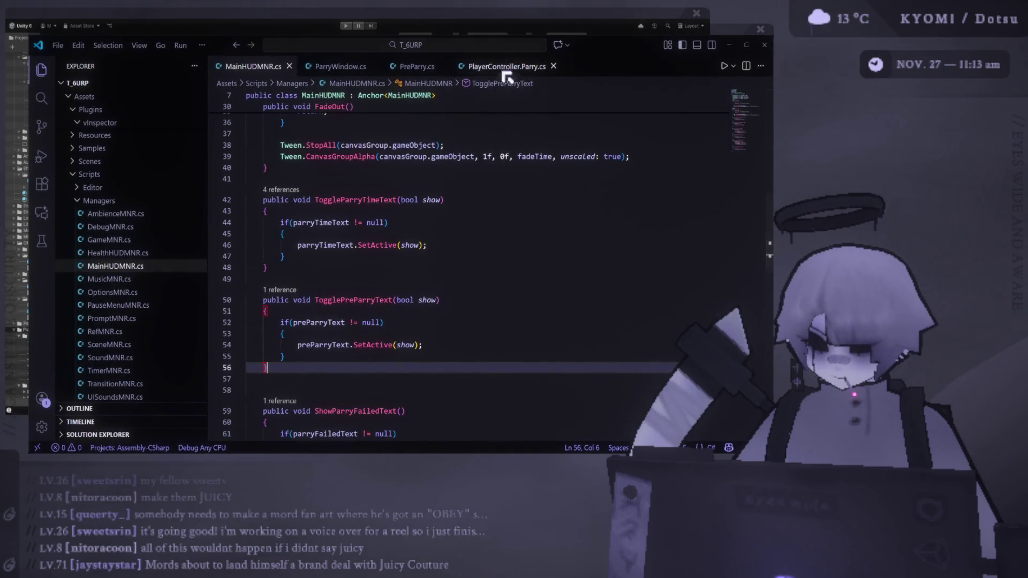
# - Read PreParry.cs's OnTriggerEnter and its TogglePreParryText call
pyautogui.click(506, 66)
pyautogui.click(423, 67)
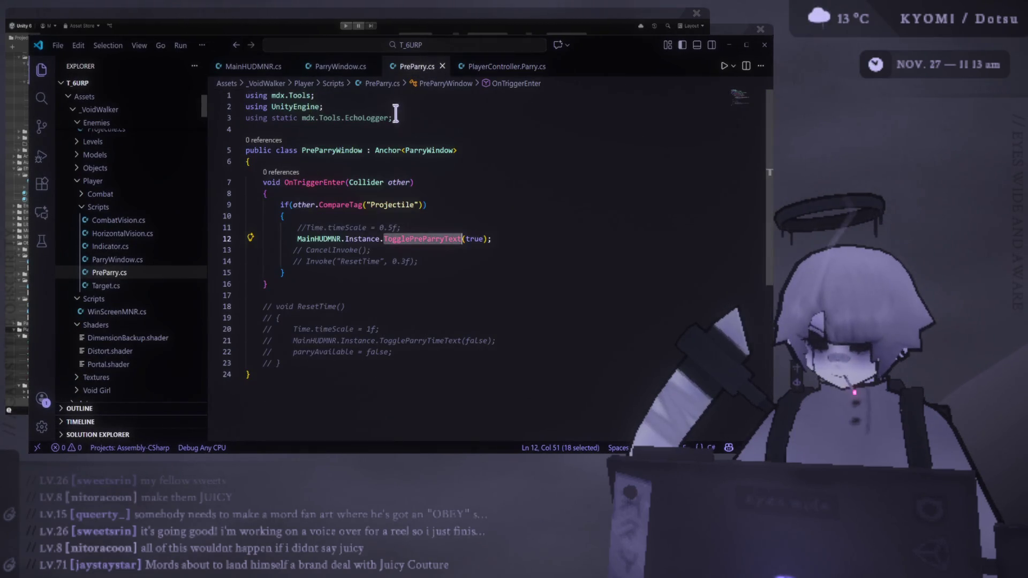
pyautogui.click(482, 161)
pyautogui.doubleClick(316, 182)
pyautogui.moveTo(407, 228)
pyautogui.mouseDown()
pyautogui.moveTo(468, 239)
pyautogui.moveTo(393, 242)
pyautogui.mouseUp()
pyautogui.click(502, 239)
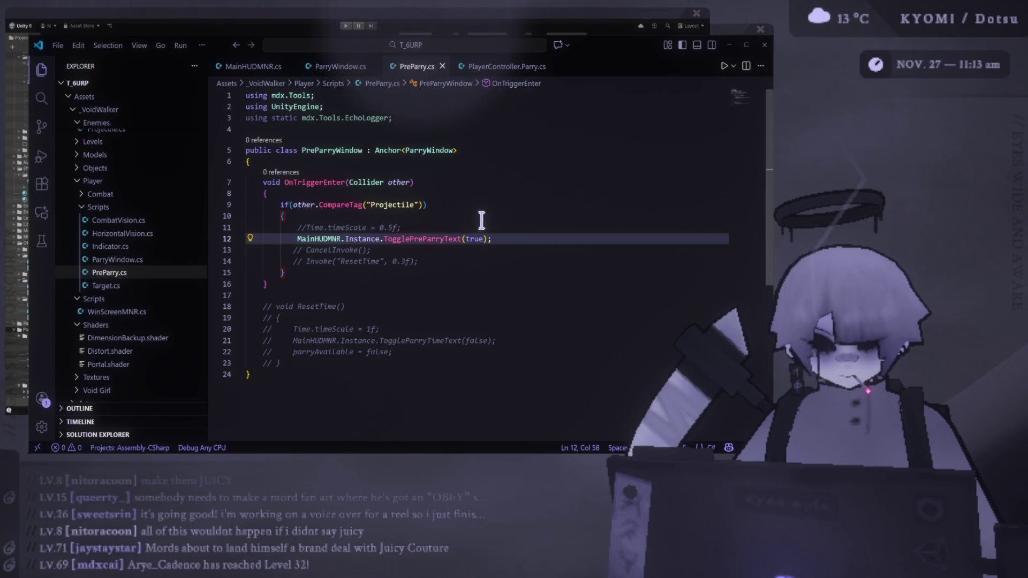
pyautogui.click(588, 260)
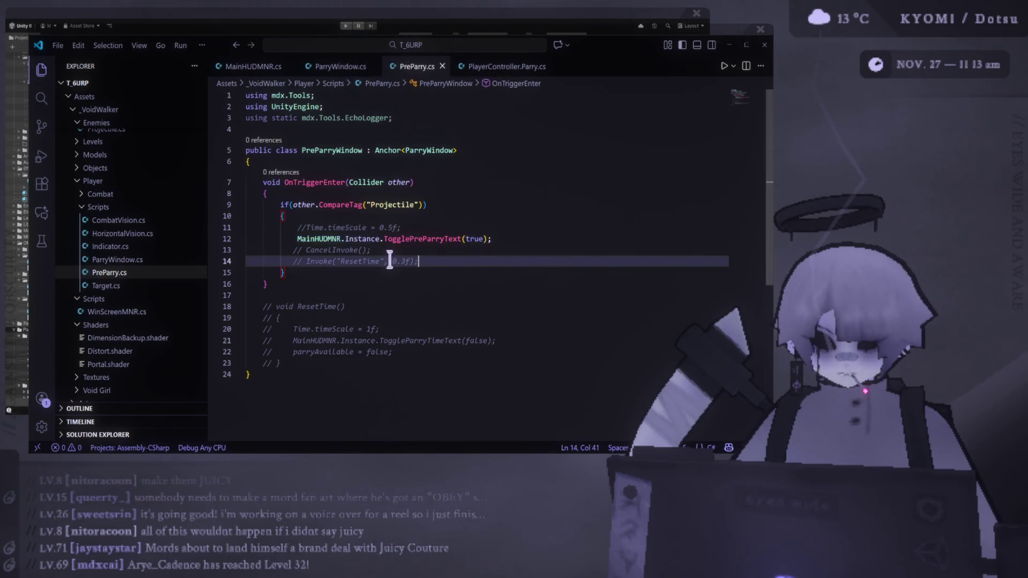
# - Jump to TogglePreParryText's definition in MainHUDMNR.cs and inspect it
pyautogui.rightClick(431, 240)
pyautogui.rightClick(422, 239)
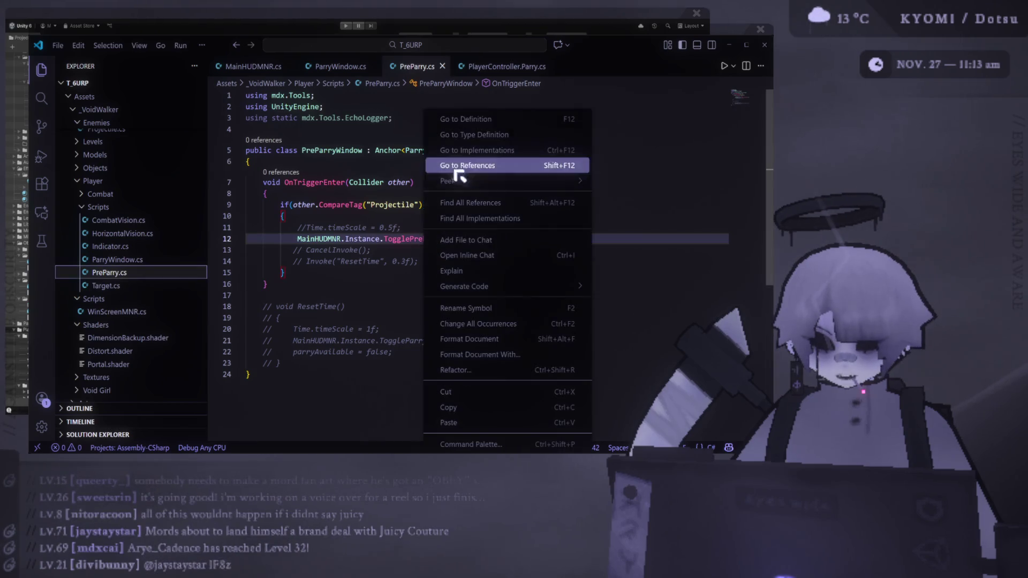
pyautogui.click(456, 168)
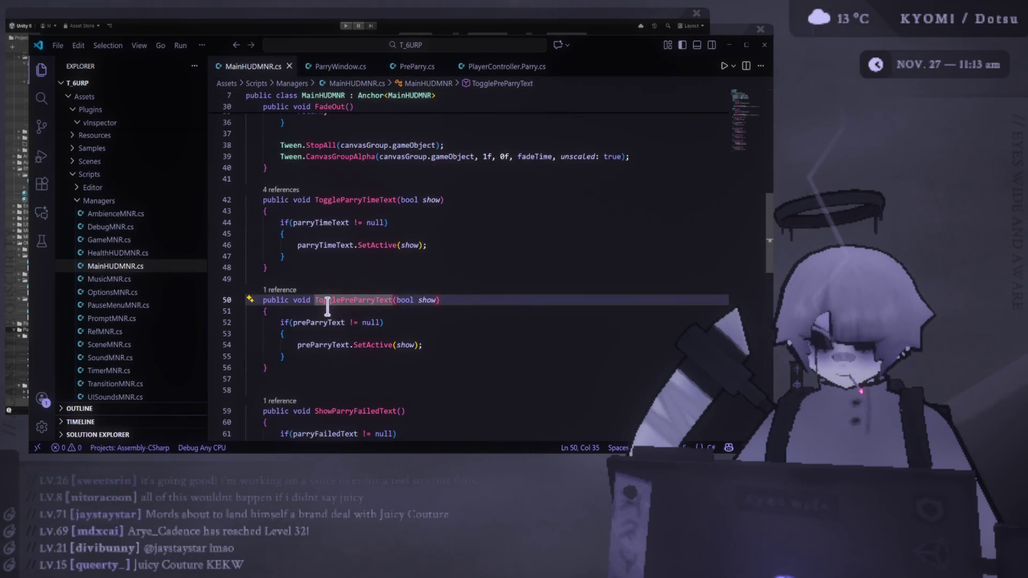
pyautogui.click(480, 301)
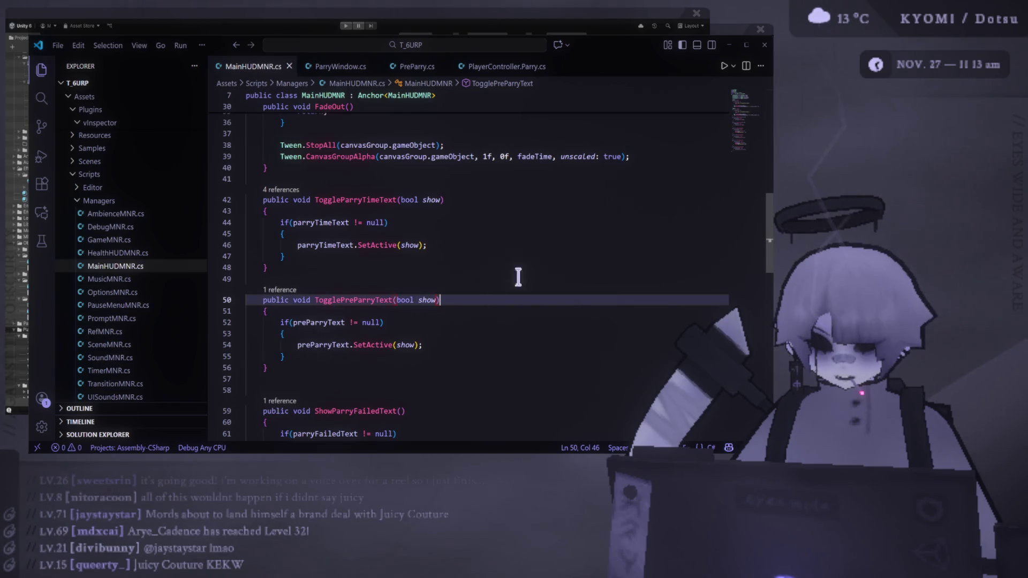
pyautogui.hotkey('alt', 'Tab')
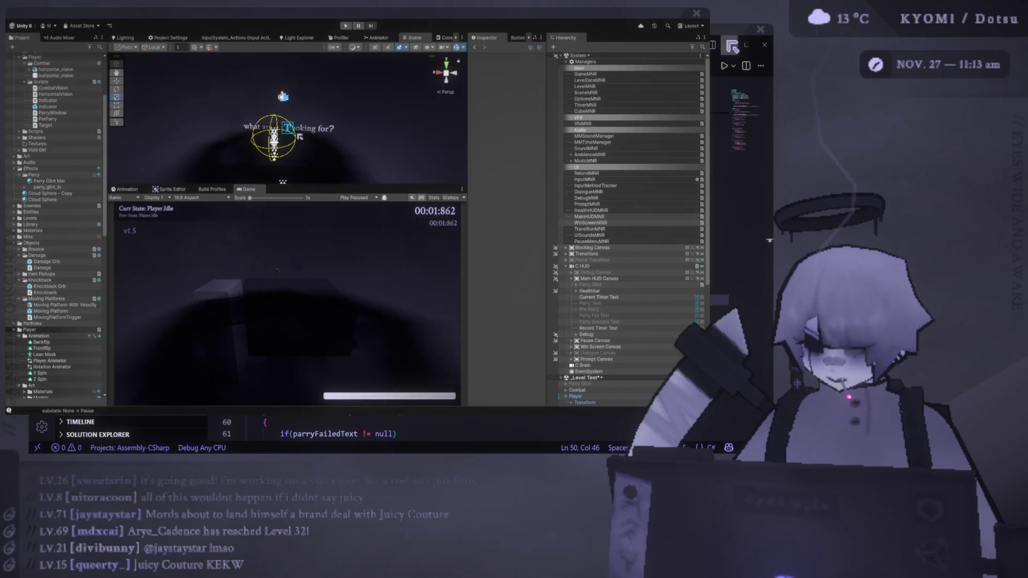
# - Compare the two parry colliders and enlarge Pre Parry Window's scale to about 8.76
pyautogui.scroll(-4, 608, 274)
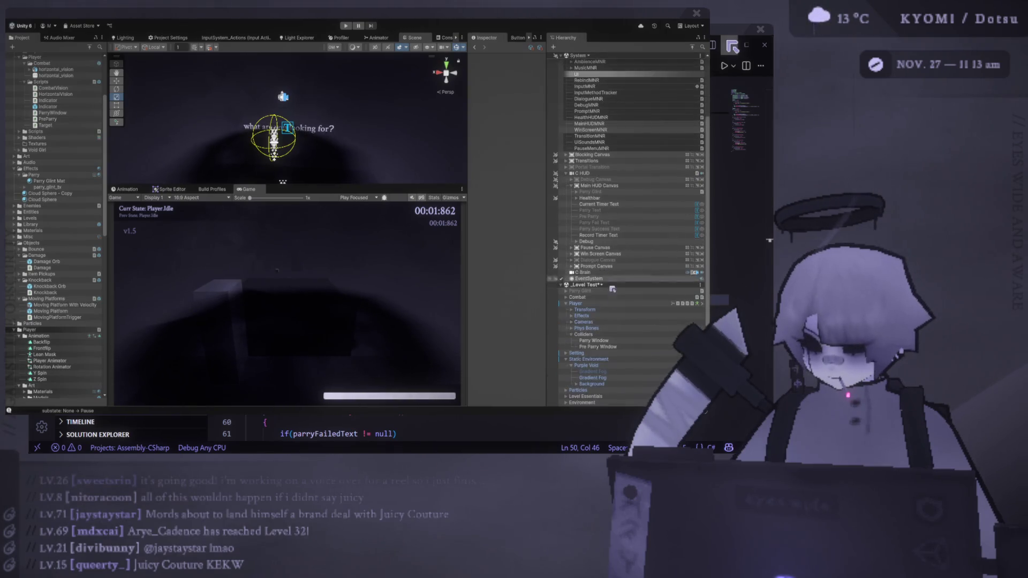
pyautogui.click(618, 342)
pyautogui.click(615, 347)
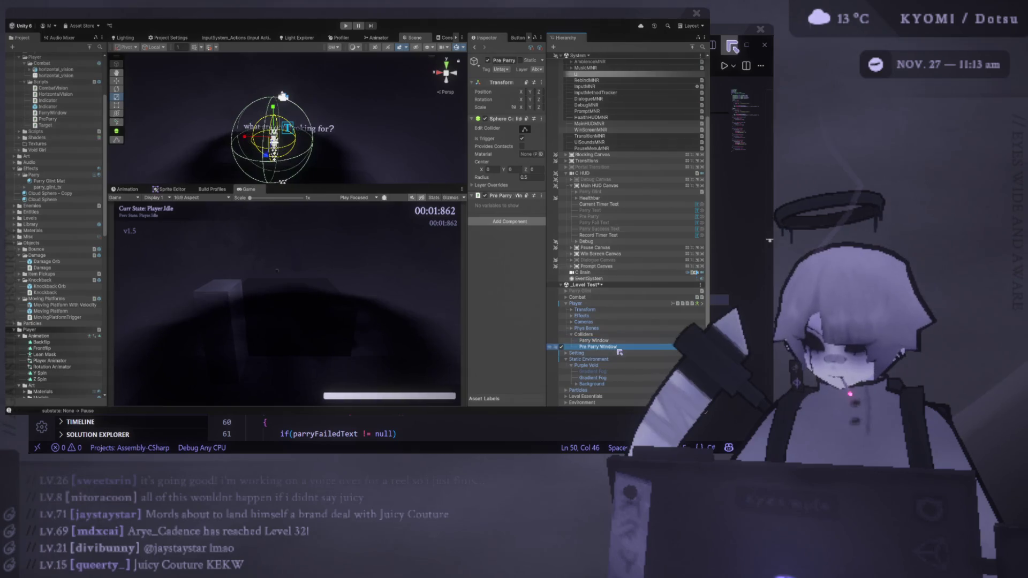
pyautogui.moveTo(466, 228); pyautogui.dragTo(340, 227)
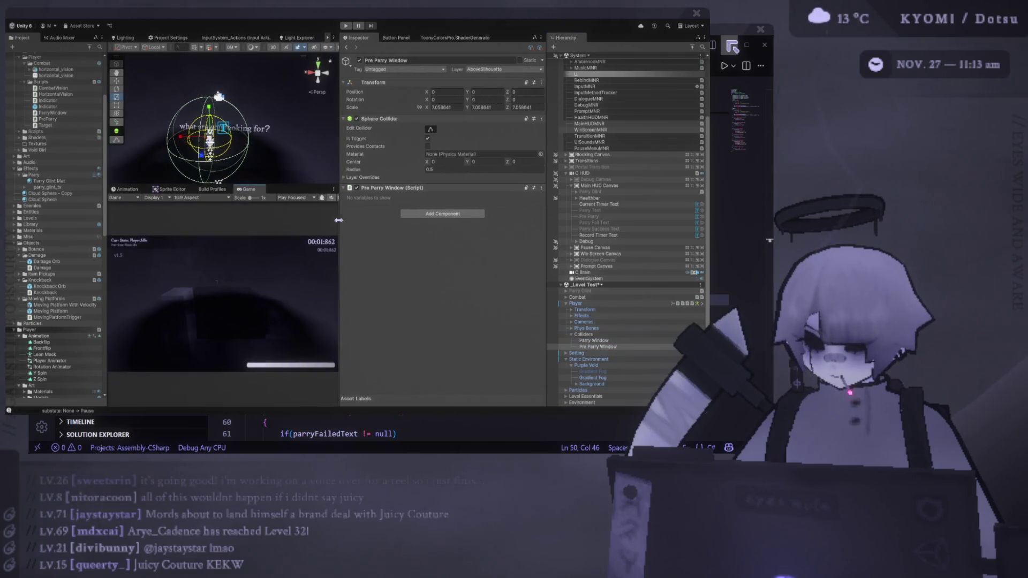
pyautogui.click(619, 341)
pyautogui.click(615, 347)
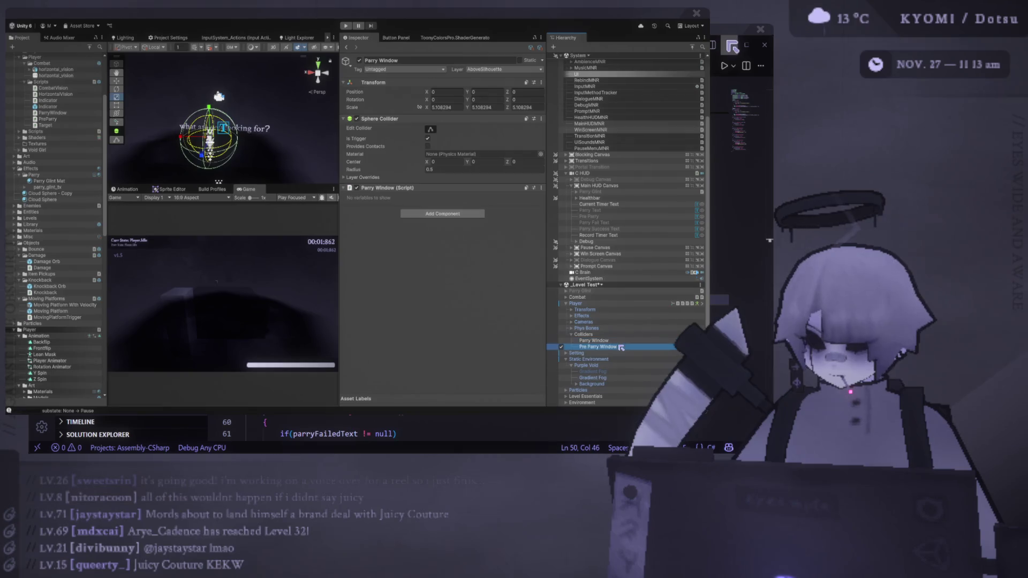
pyautogui.moveTo(218, 143); pyautogui.dragTo(227, 142)
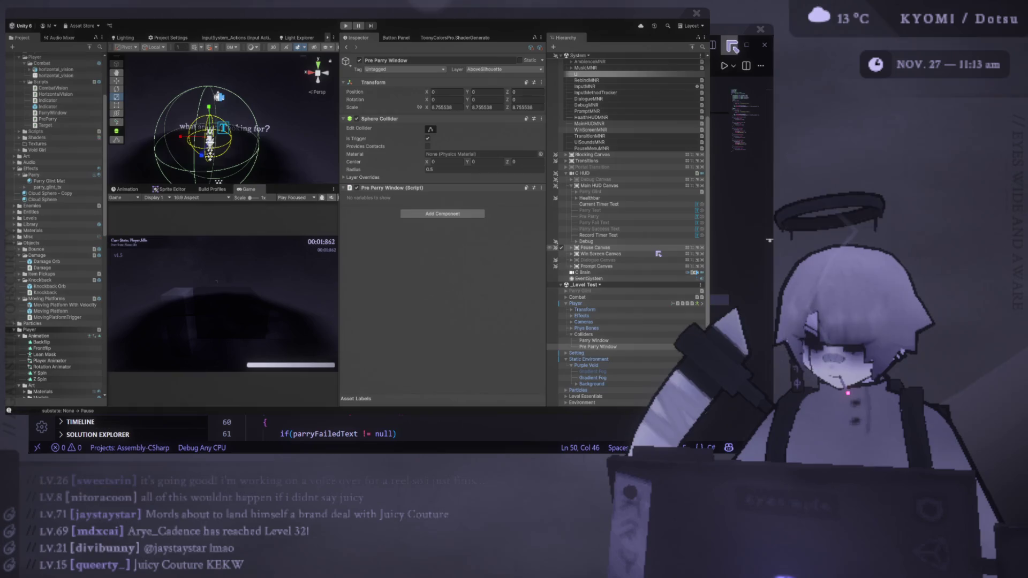
# - Widen the Scene and Game views, check PreParry.cs, and start play mode
pyautogui.click(604, 124)
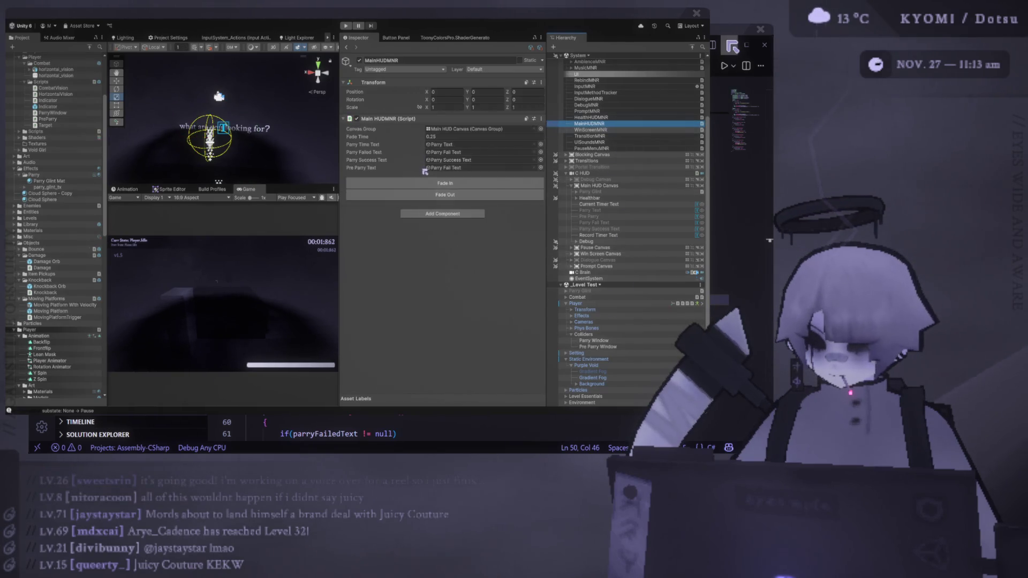
pyautogui.moveTo(339, 154); pyautogui.dragTo(457, 155)
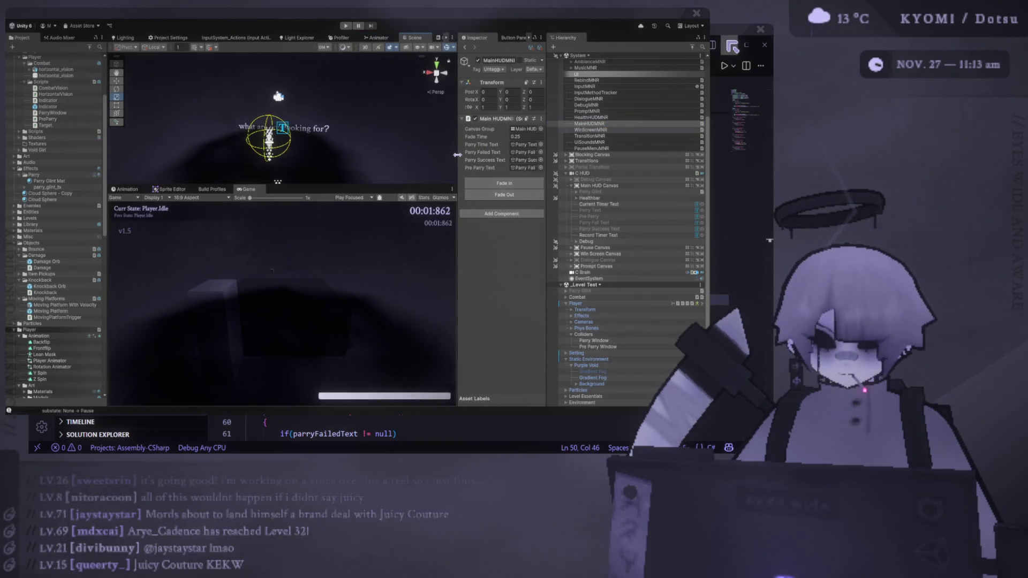
pyautogui.hotkey('alt', 'Tab')
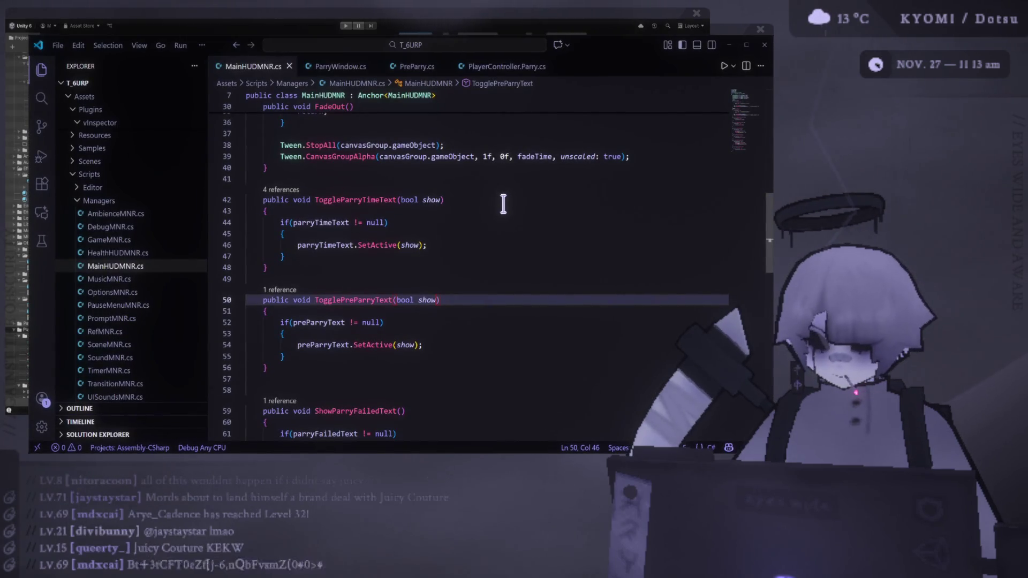
pyautogui.click(404, 68)
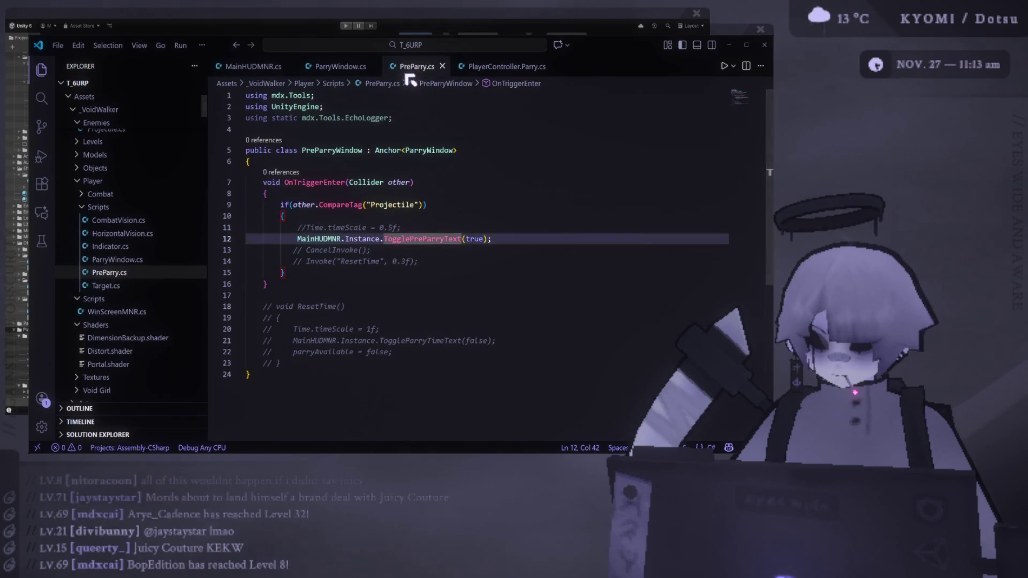
pyautogui.hotkey('alt', 'Tab')
pyautogui.hotkey('alt', 'Tab')
pyautogui.hotkey('alt', 'Tab')
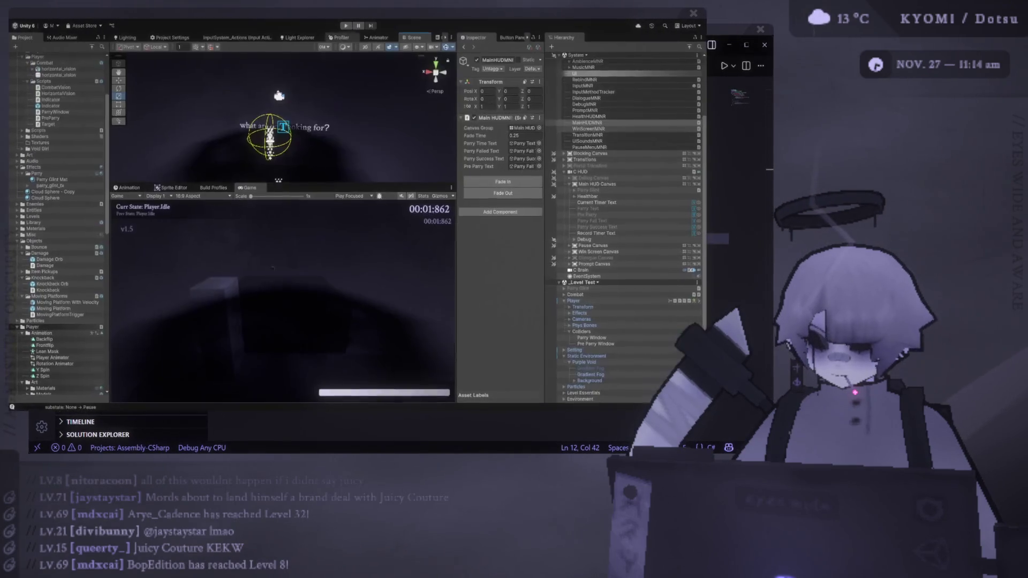
pyautogui.click(349, 26)
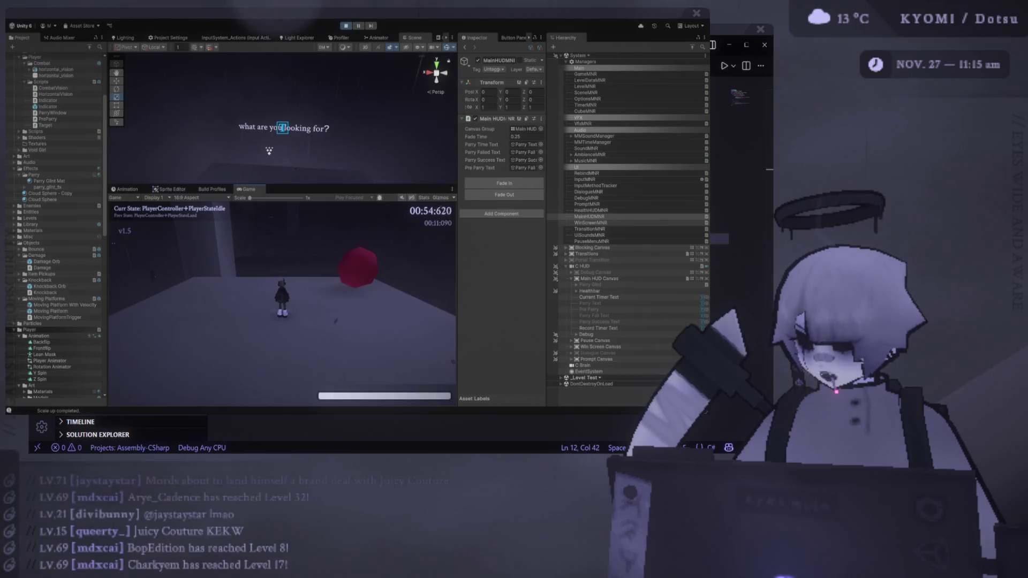
# - Pause the game and enlarge the Scene and Game views
pyautogui.press('Escape')
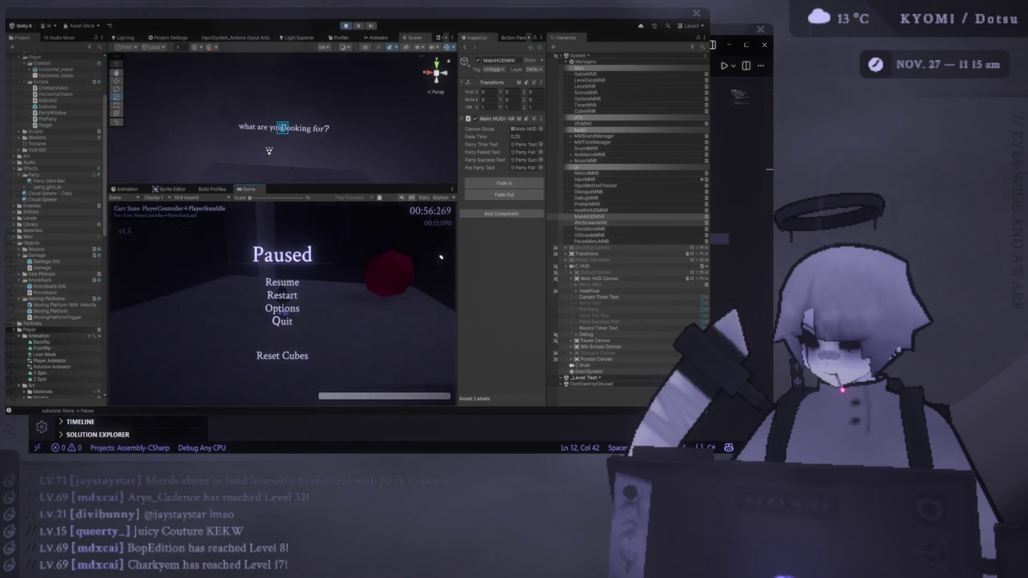
pyautogui.moveTo(456, 252); pyautogui.dragTo(492, 246)
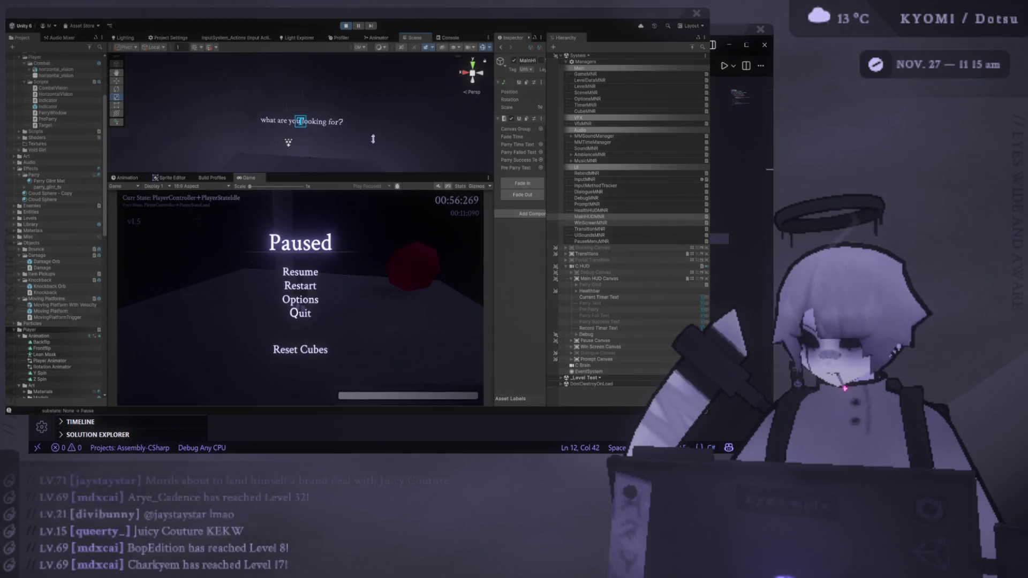
pyautogui.moveTo(383, 190); pyautogui.dragTo(383, 102)
# - Resume and retry the parry through restarts, air-dashes and jumps, then pause again
pyautogui.press('Escape')
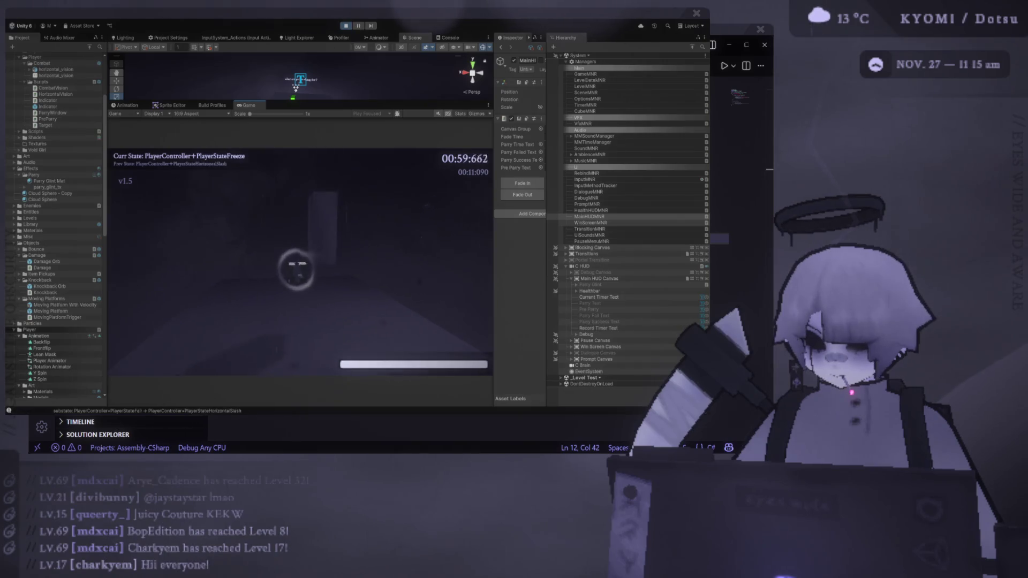
pyautogui.press('space')
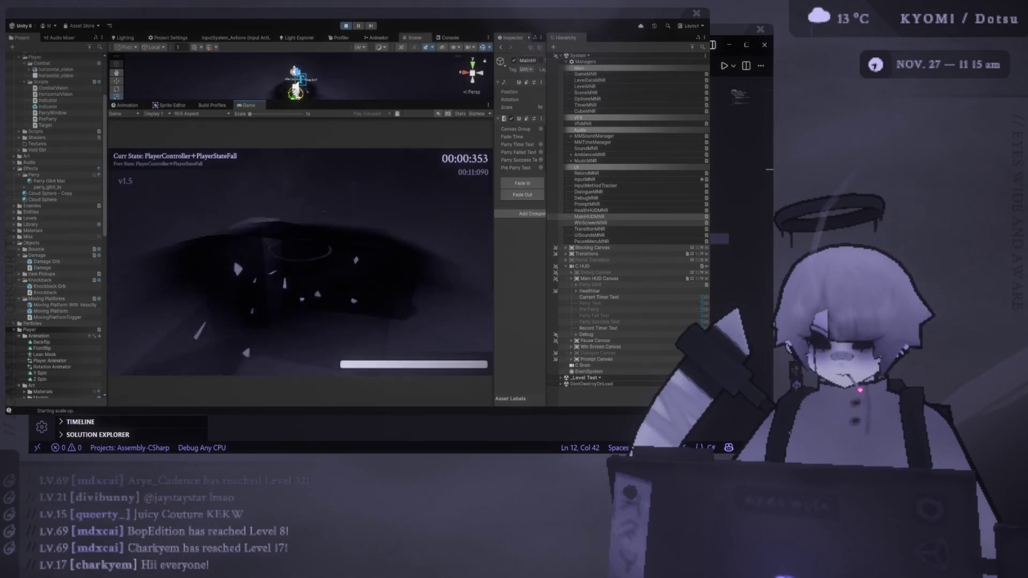
pyautogui.press('space')
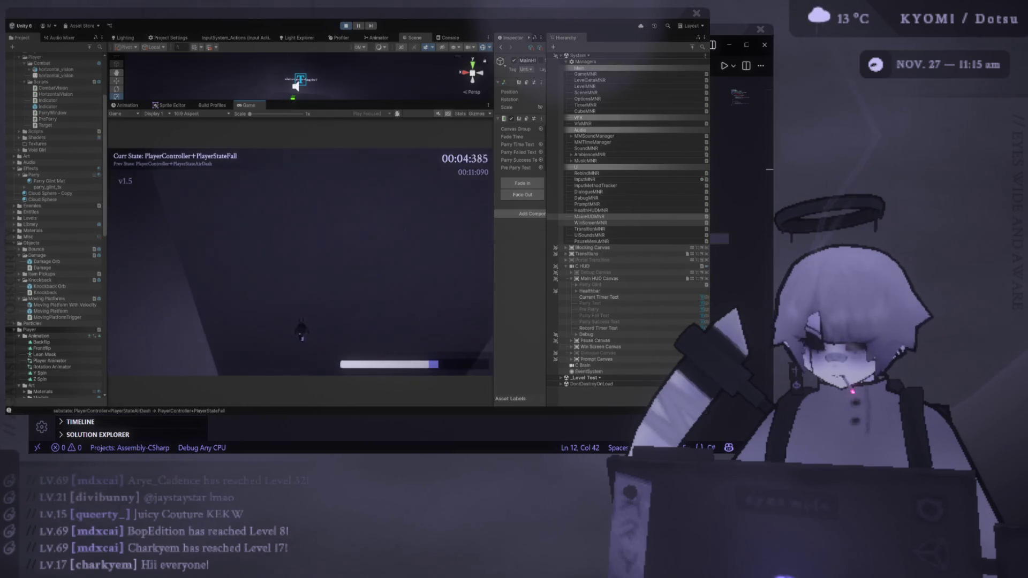
pyautogui.press('space')
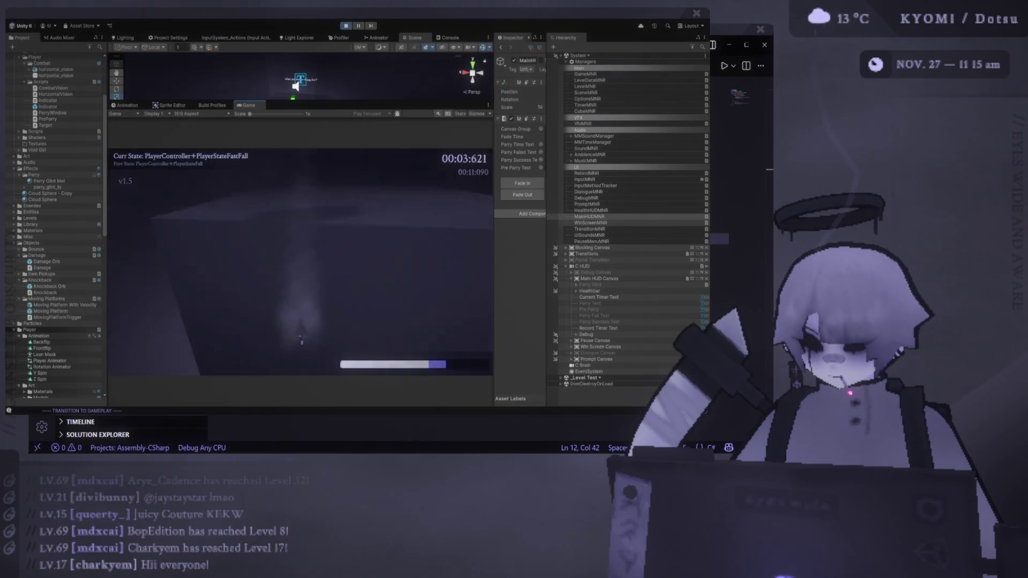
pyautogui.press('space')
pyautogui.press('space')
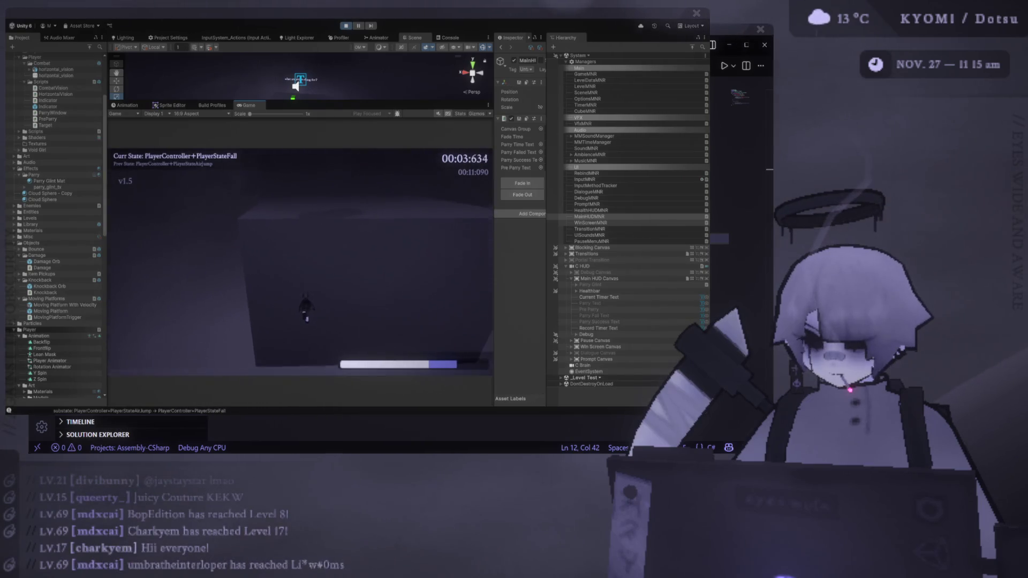
pyautogui.press('Escape')
pyautogui.moveTo(492, 172); pyautogui.dragTo(420, 176)
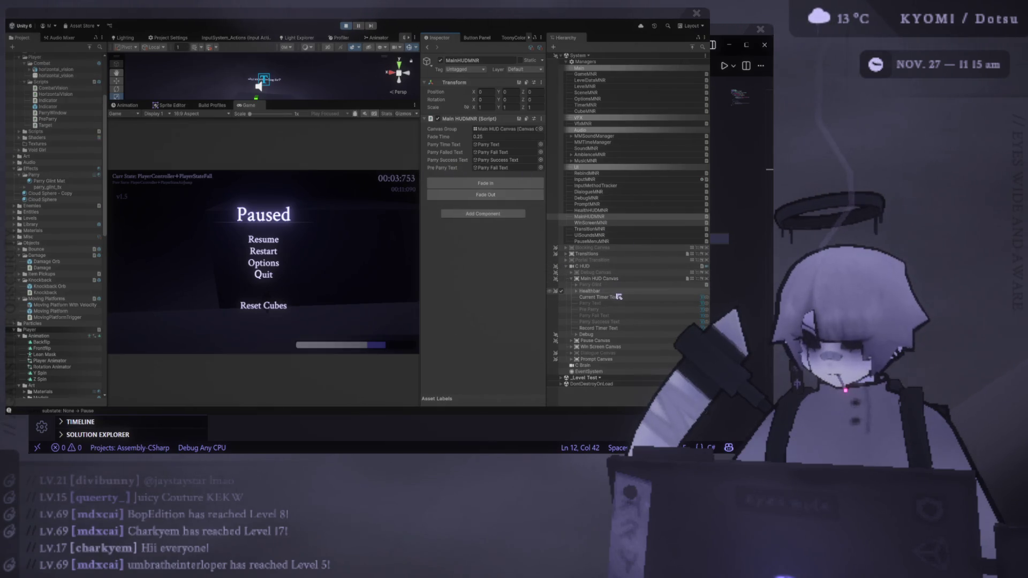
# - Drag Pre Parry into the Pre Parry Text slot, then restart and relaunch the playtest
pyautogui.moveTo(592, 310)
pyautogui.mouseDown()
pyautogui.moveTo(508, 146)
pyautogui.moveTo(499, 171)
pyautogui.mouseUp()
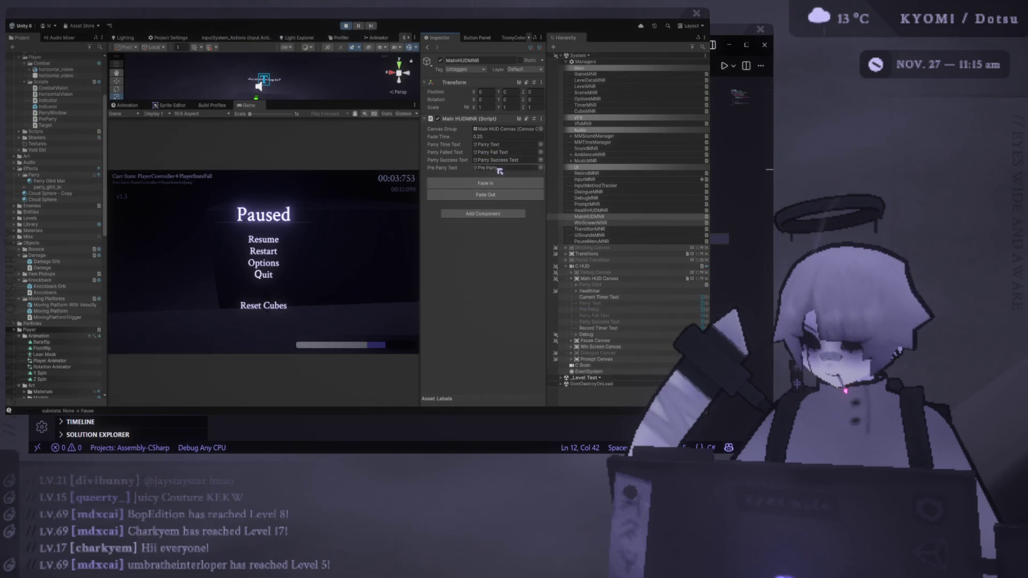
pyautogui.click(263, 251)
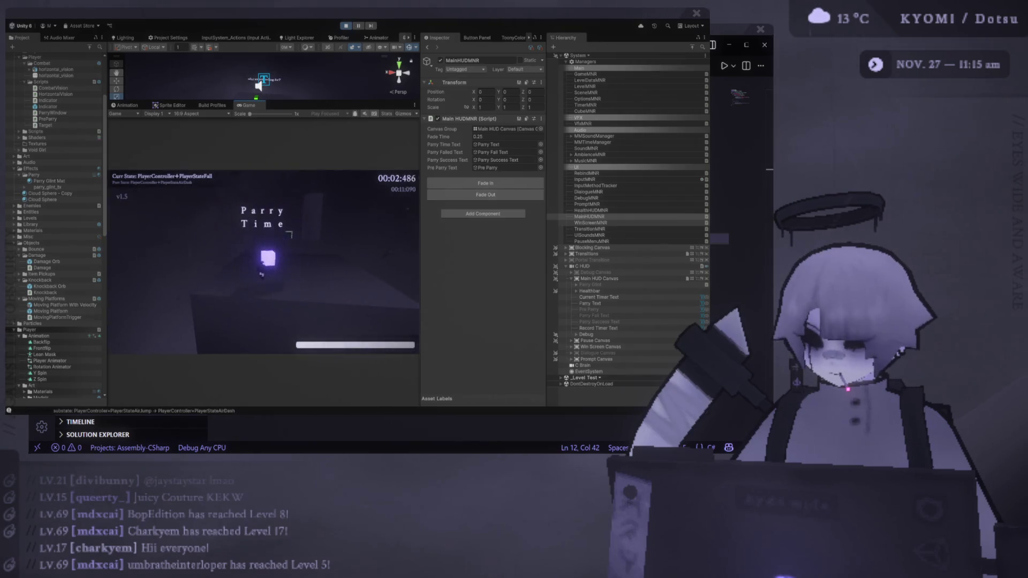
pyautogui.press('Escape')
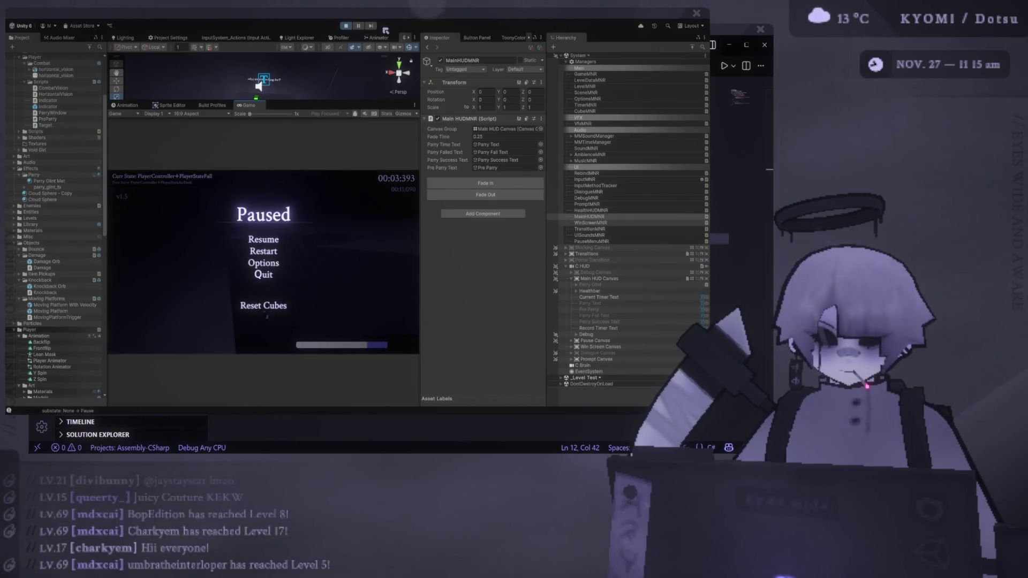
pyautogui.click(347, 28)
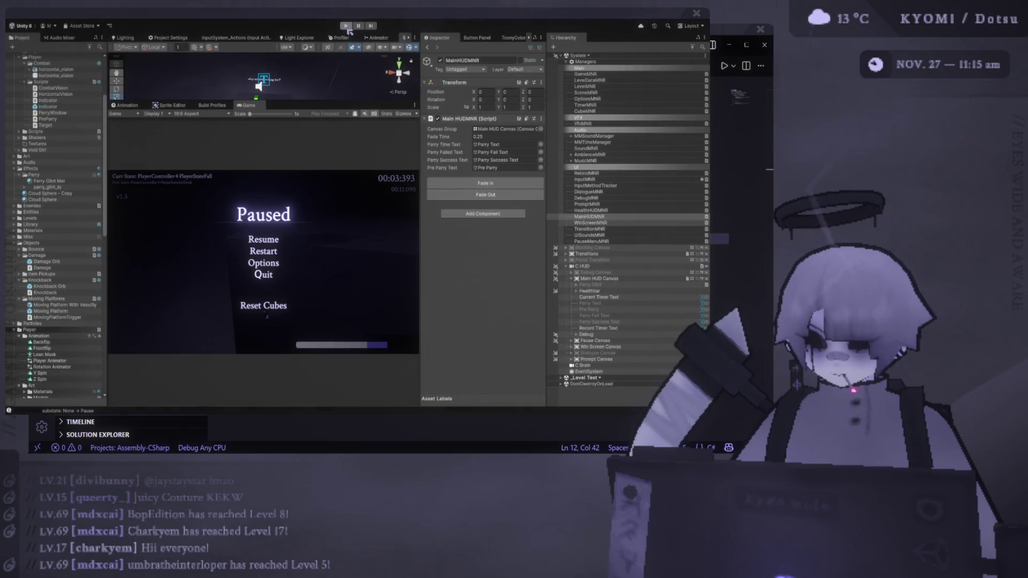
pyautogui.click(346, 26)
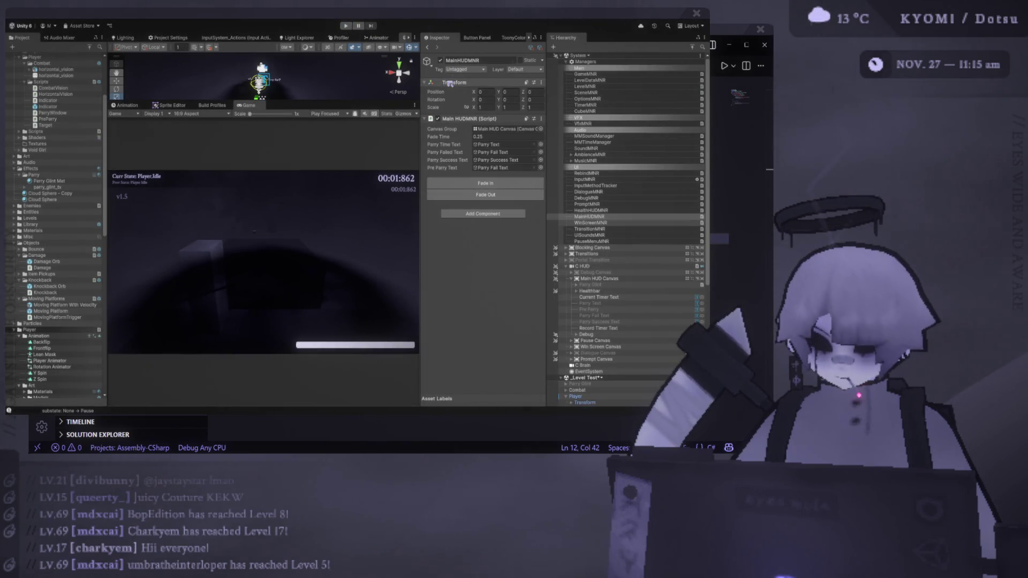
# - Set MainHUDMNR's Pre Parry Text to the Pre Parry object and save the scenes
pyautogui.click(503, 168)
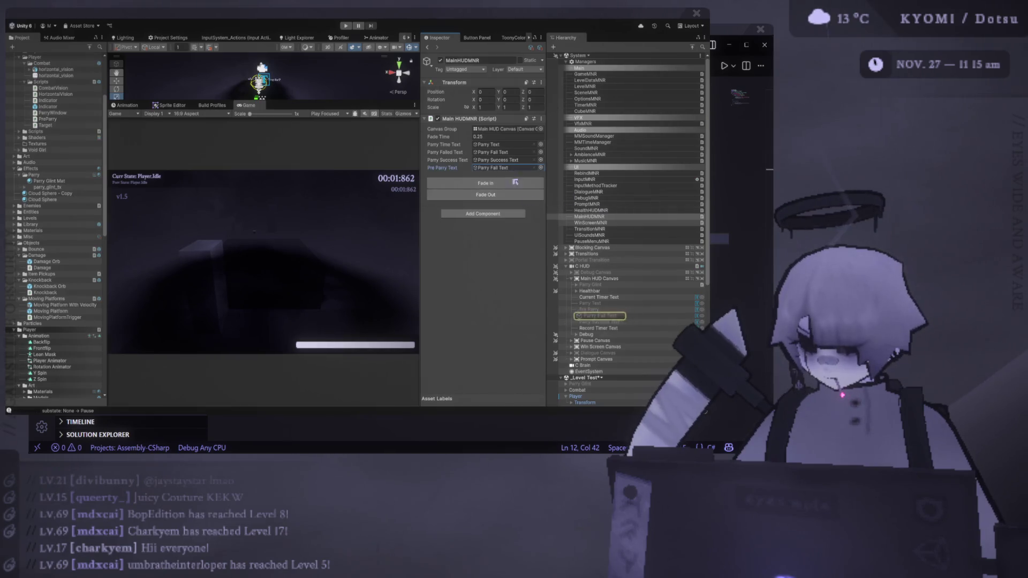
pyautogui.moveTo(505, 171); pyautogui.dragTo(506, 173)
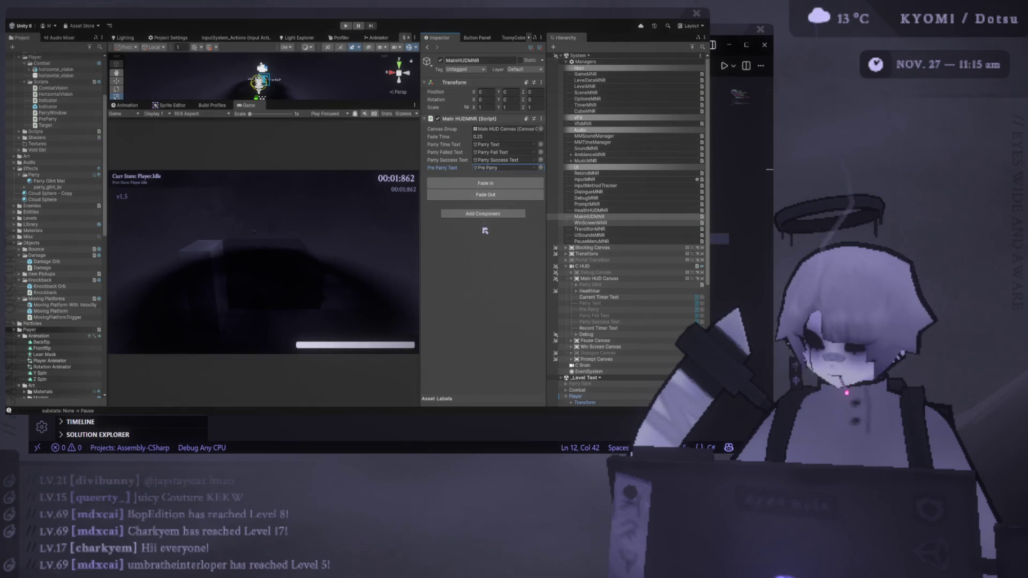
pyautogui.hotkey('ctrl', 's')
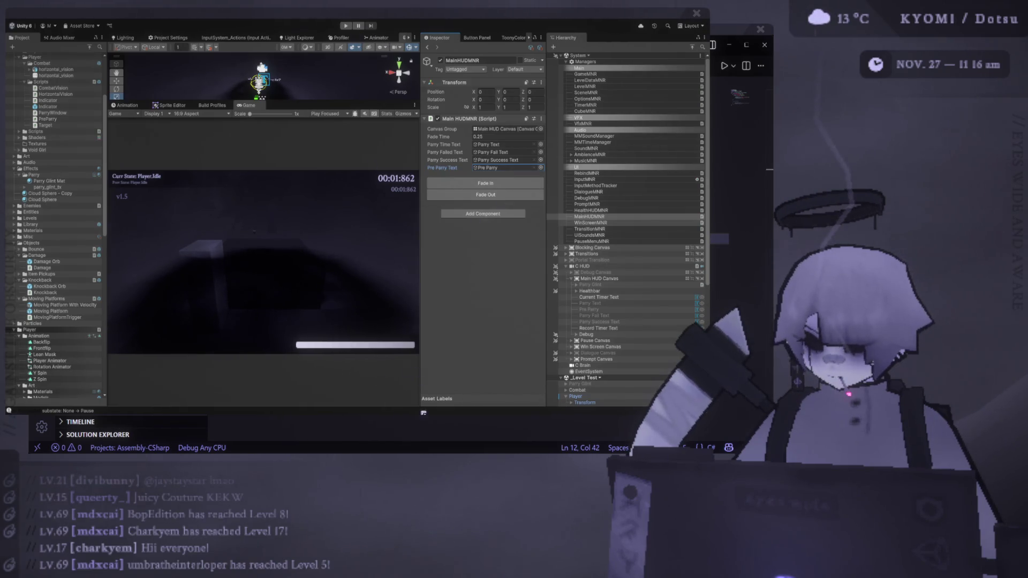
pyautogui.hotkey('alt', 'Tab')
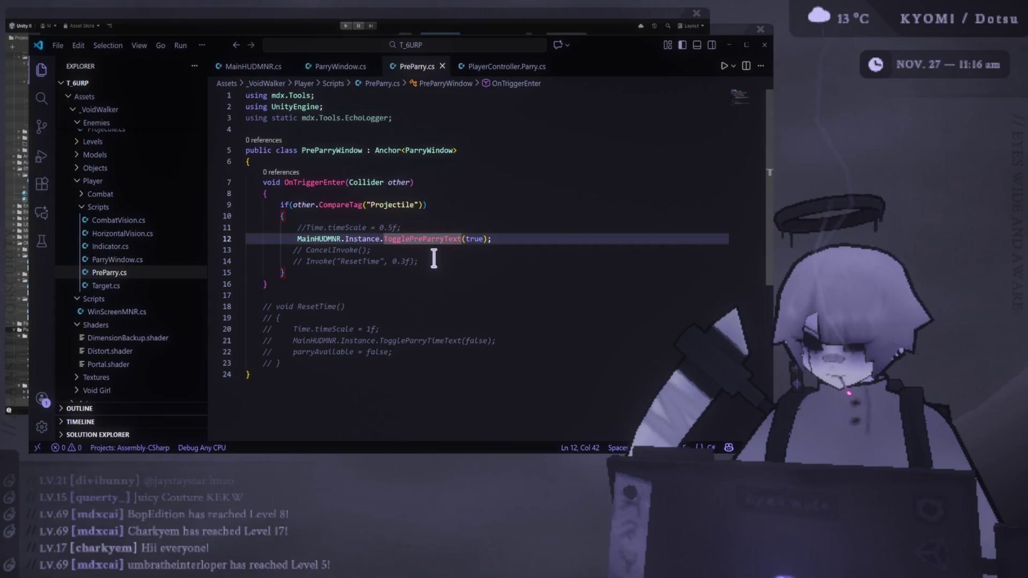
# - Go to TogglePreParryText's definition in MainHUDMNR.cs, then relaunch play mode in Unity
pyautogui.rightClick(434, 240)
pyautogui.click(484, 122)
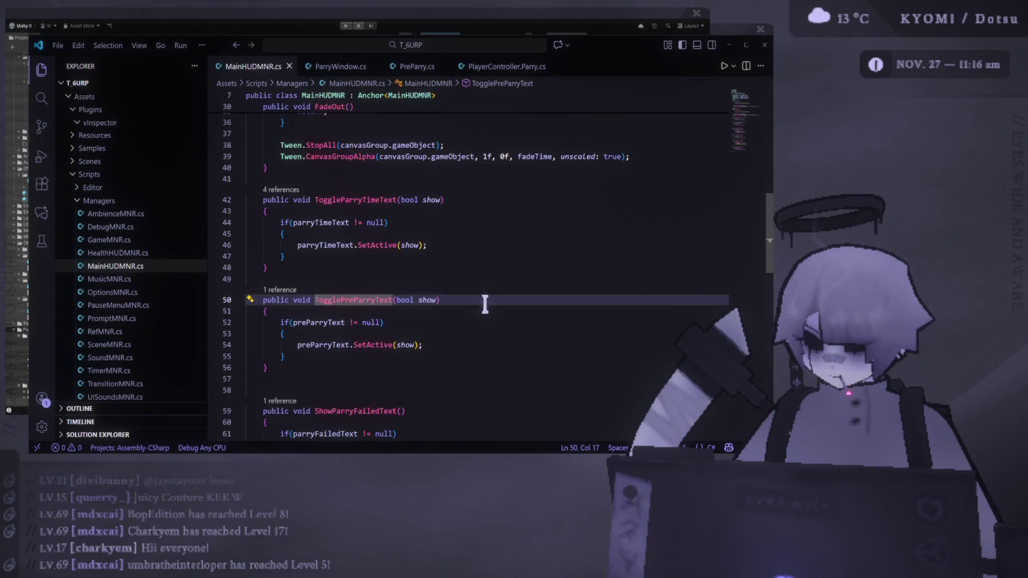
pyautogui.click(345, 26)
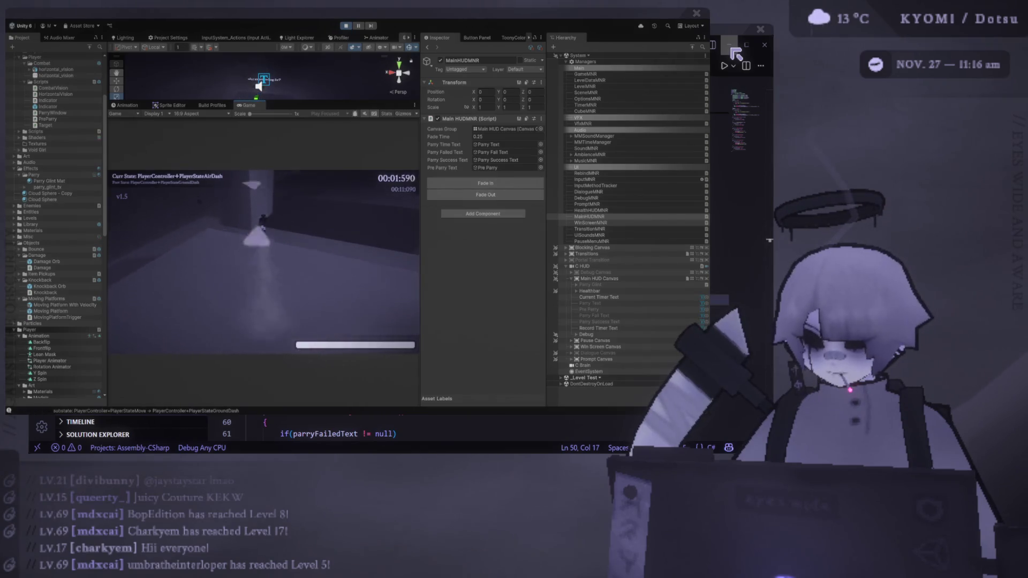
# - Playtest the parry: air-dash toward the projectile, parry with F, and restart with R
pyautogui.press('space')
pyautogui.press('shift')
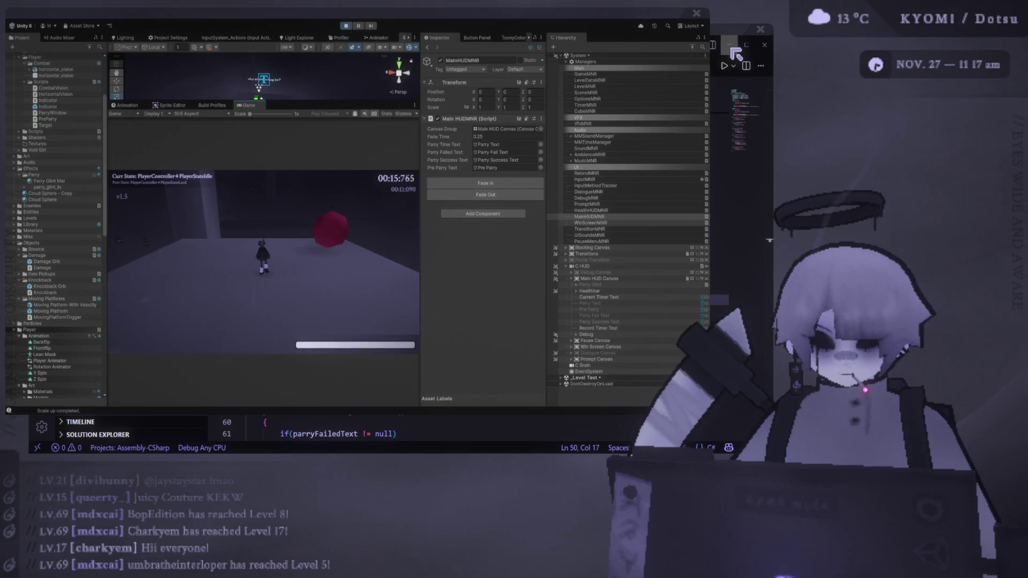
pyautogui.press('r')
pyautogui.press('space')
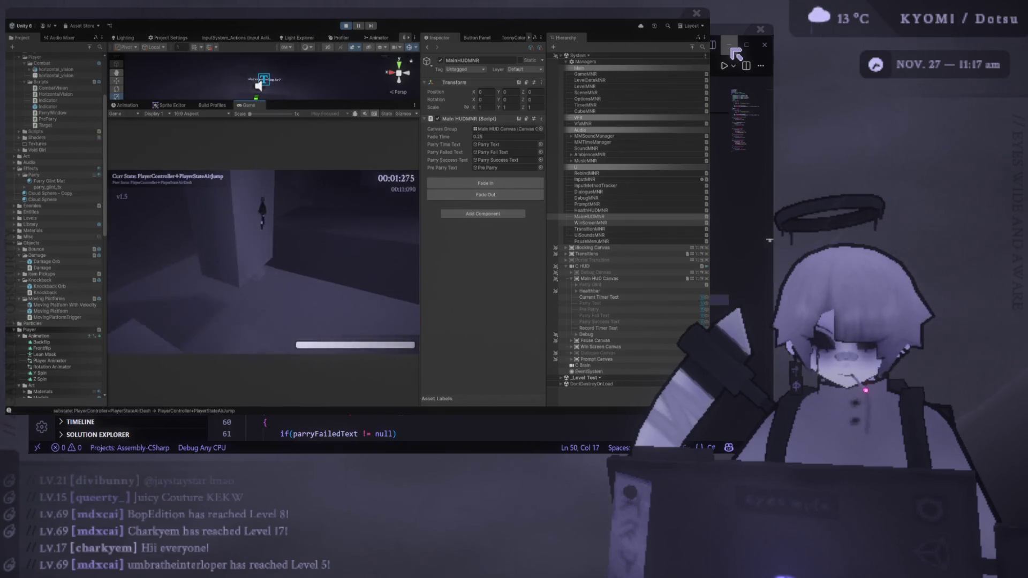
pyautogui.press('f')
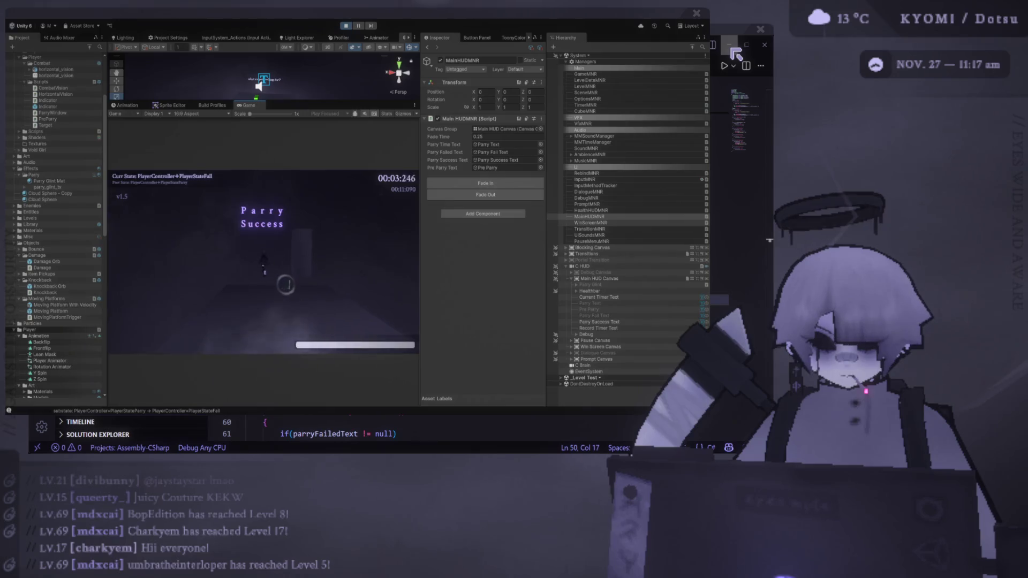
pyautogui.press('r')
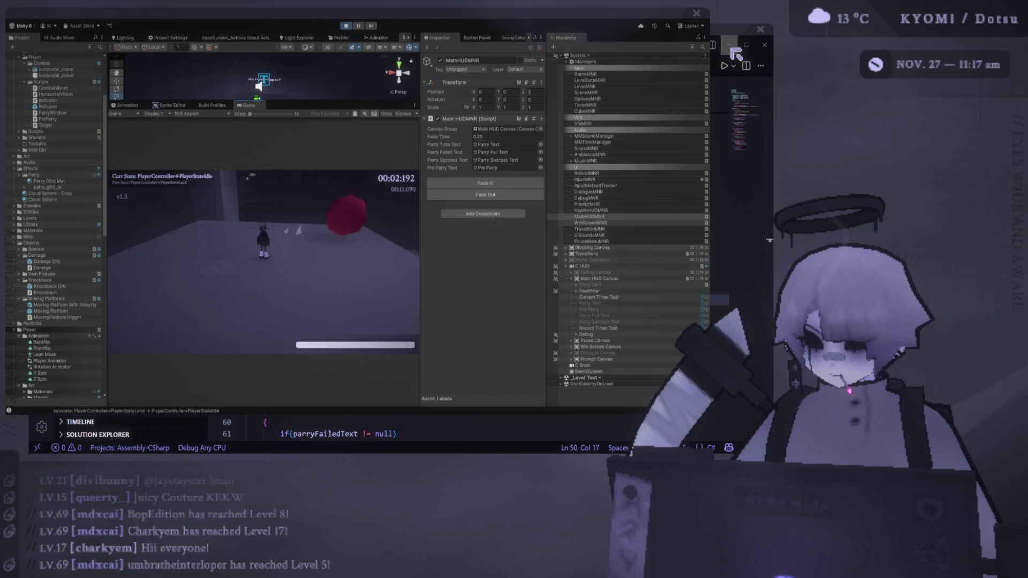
pyautogui.press('Escape')
pyautogui.press('Escape')
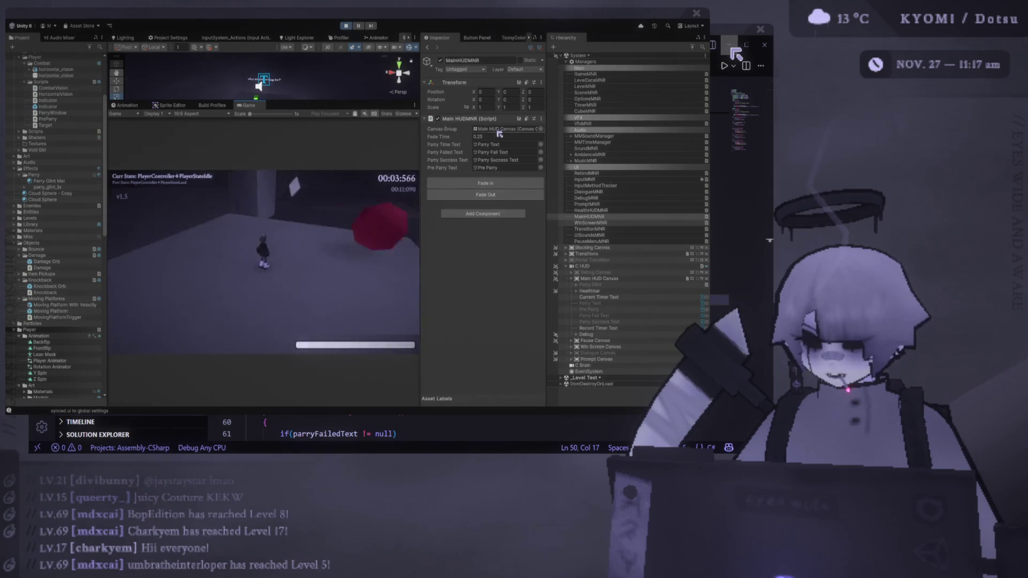
pyautogui.press('space')
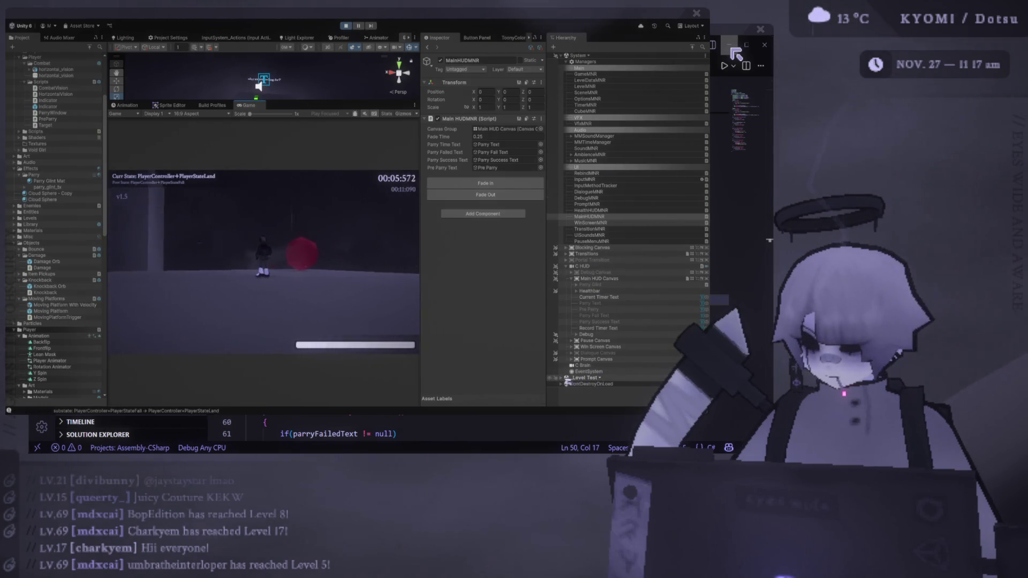
# - Select Level Test > Player > Colliders > Parry Window to view its sphere collider, then stop playing
pyautogui.click(560, 377)
pyautogui.scroll(-5, 616, 241)
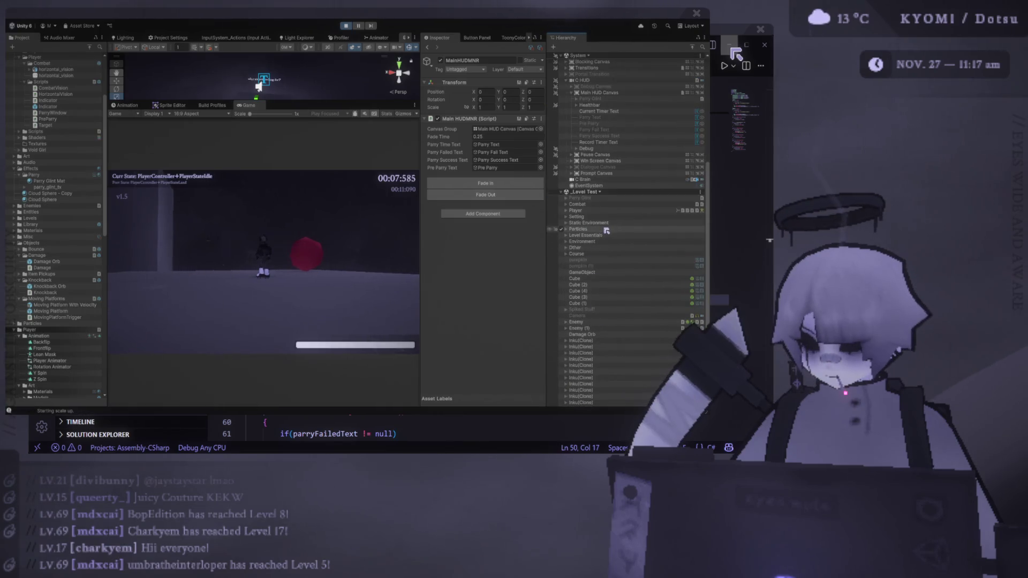
pyautogui.click(565, 211)
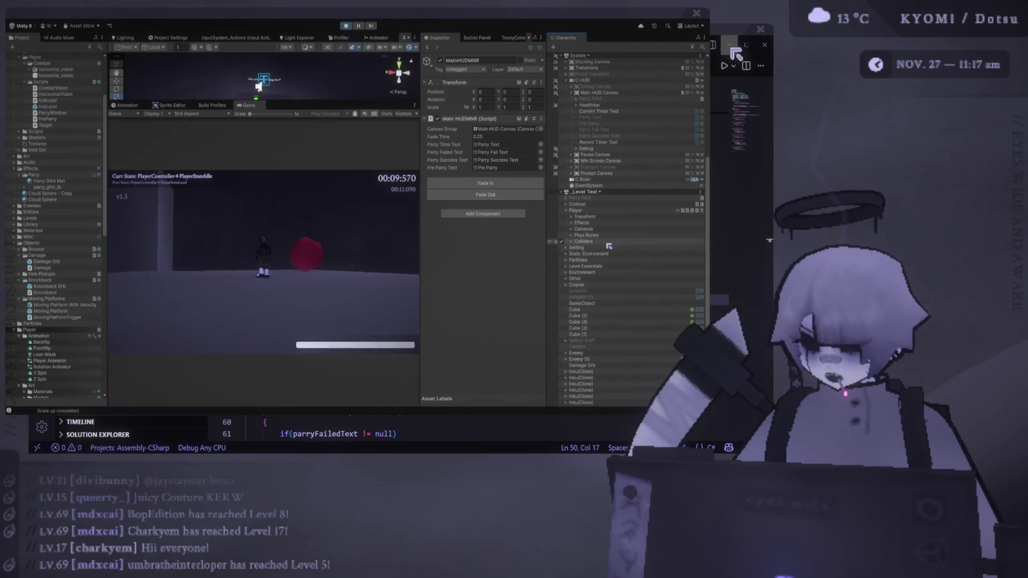
pyautogui.click(571, 242)
pyautogui.click(591, 248)
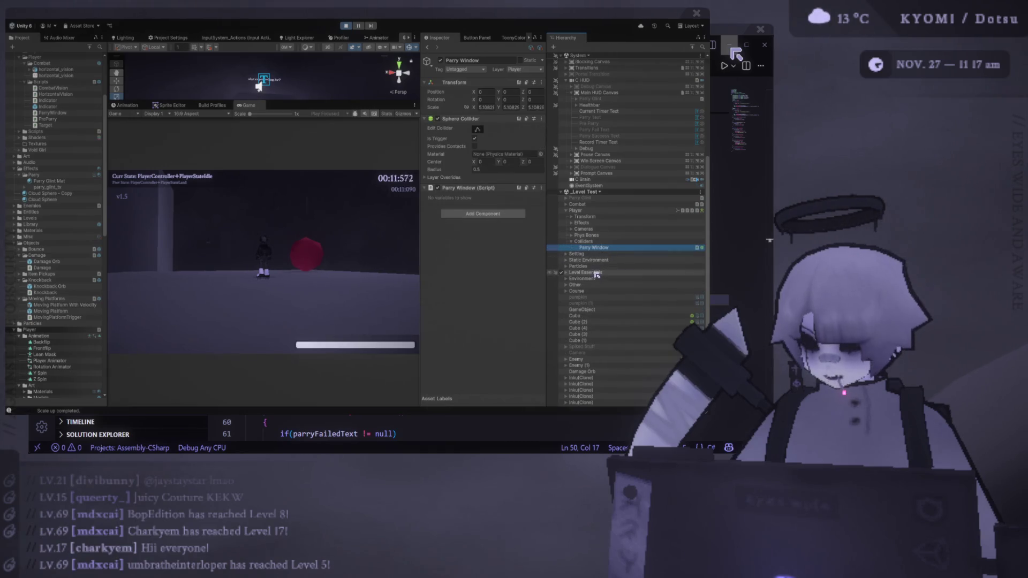
pyautogui.scroll(-3, 596, 261)
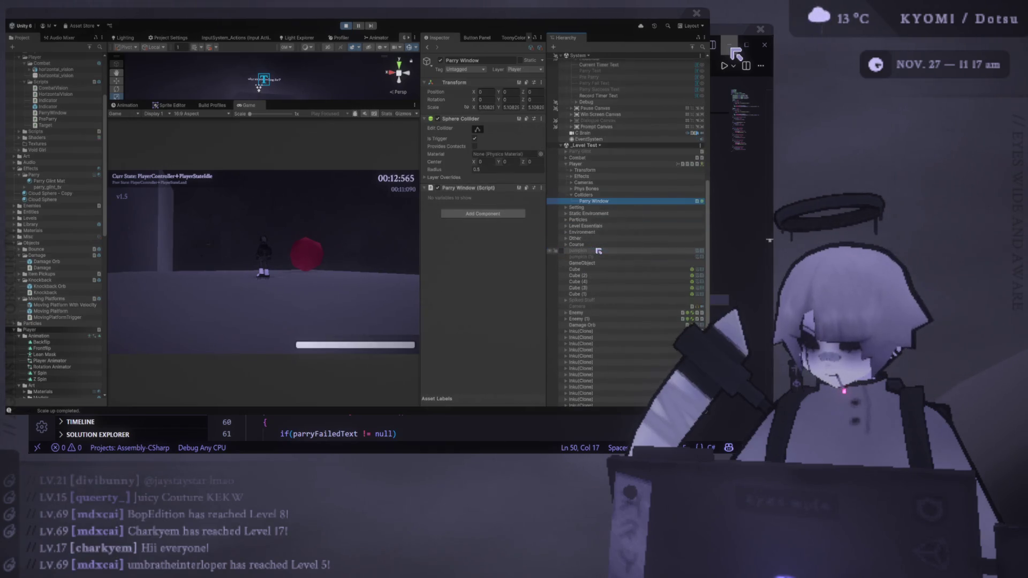
pyautogui.click(346, 27)
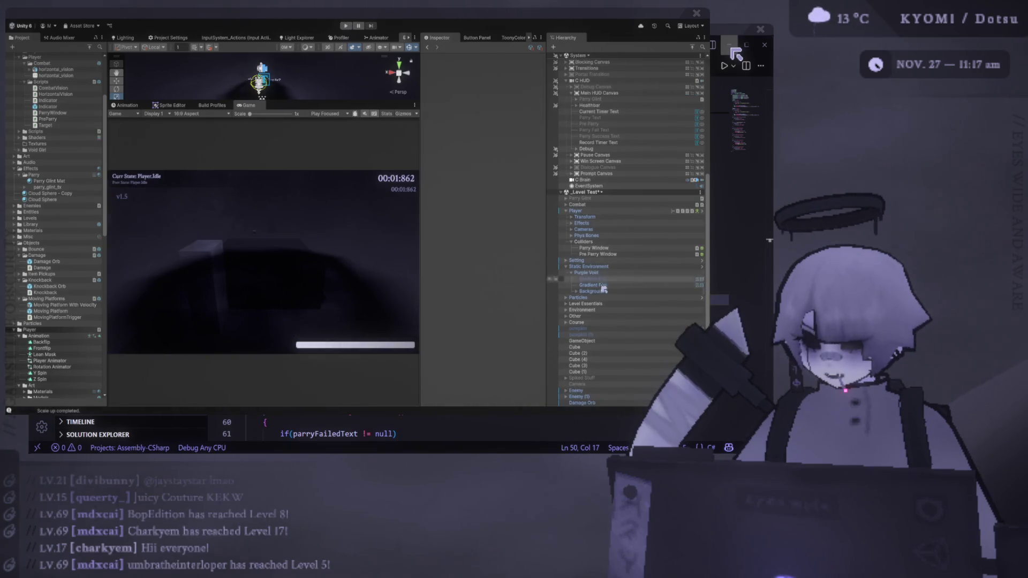
# - Change Anchor<ParryWindow> to Anchor<PreParryWindow> on line 5 of PreParry.cs
pyautogui.hotkey('alt', 'Tab')
pyautogui.scroll(5, 405, 336)
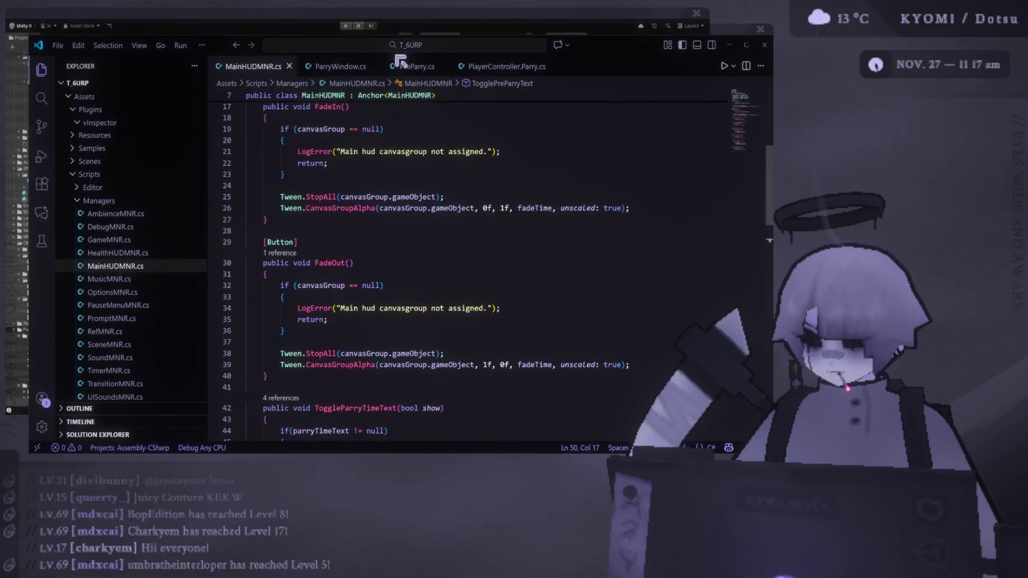
pyautogui.click(419, 66)
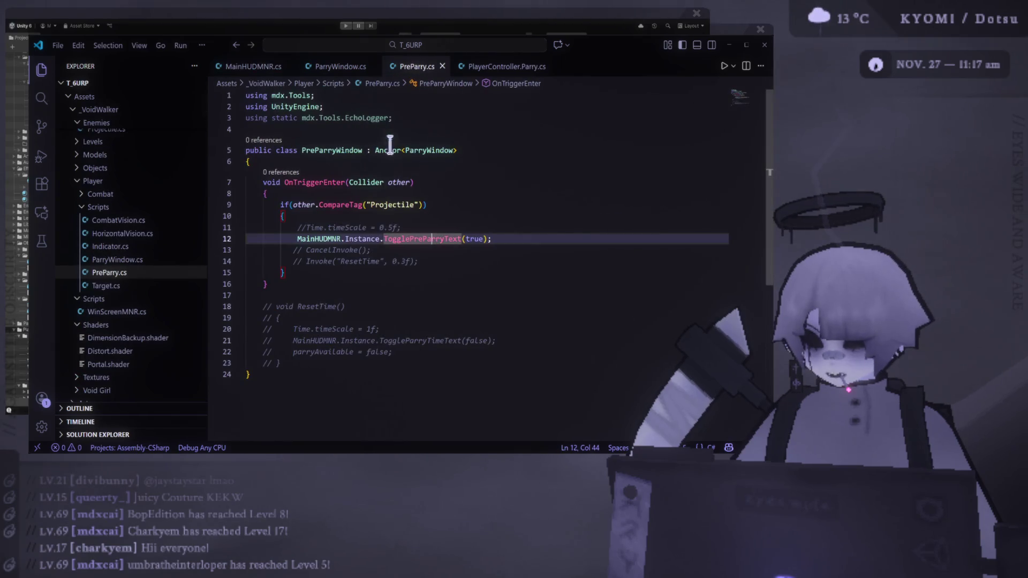
pyautogui.doubleClick(358, 150)
pyautogui.hotkey('ctrl', 'c')
pyautogui.doubleClick(429, 150)
pyautogui.hotkey('ctrl', 'v')
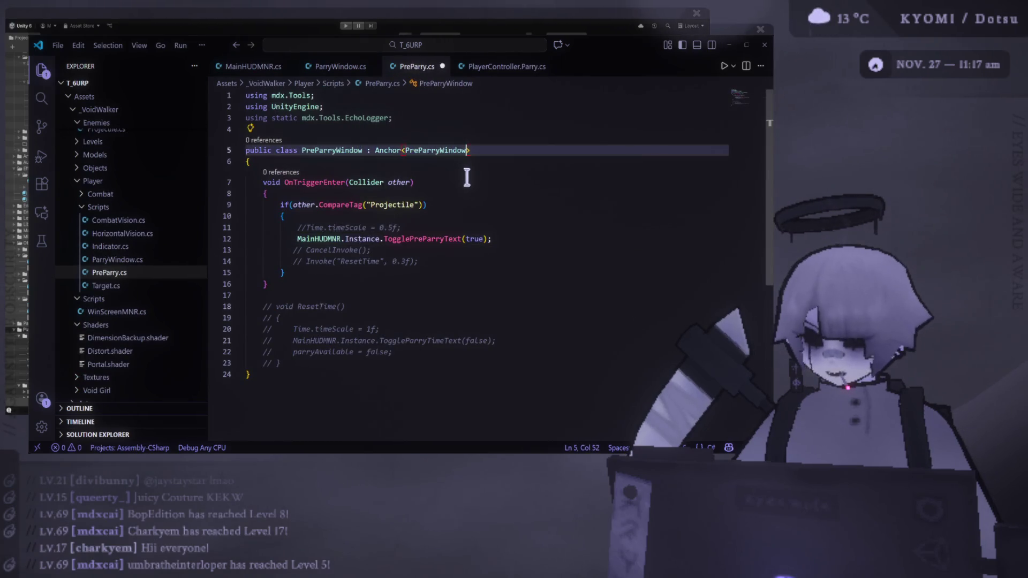
pyautogui.click(484, 192)
pyautogui.doubleClick(438, 151)
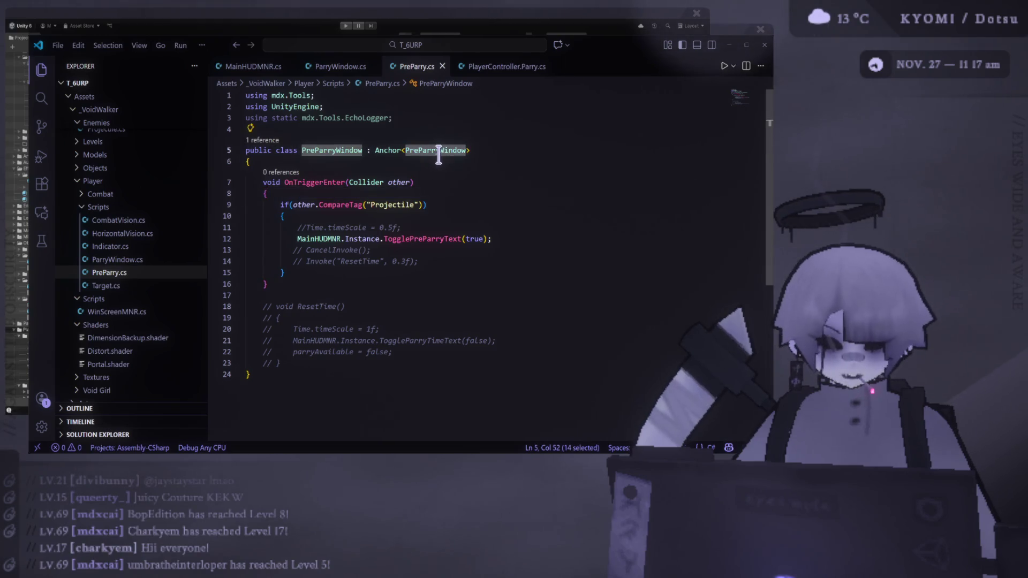
pyautogui.click(461, 205)
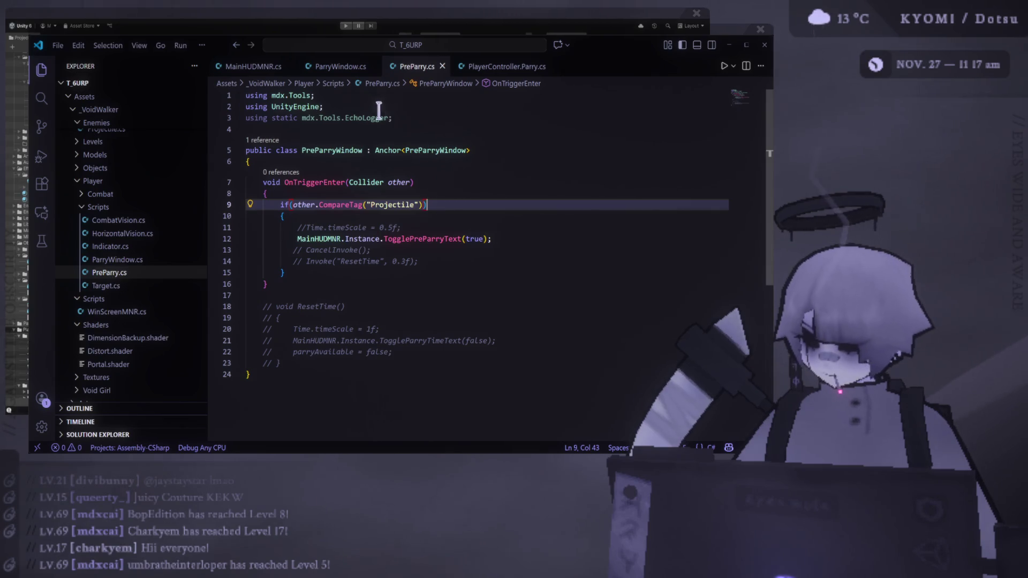
# - Compare PreParry.cs against the ParryWindow script, then return to Unity
pyautogui.click(343, 66)
pyautogui.click(417, 68)
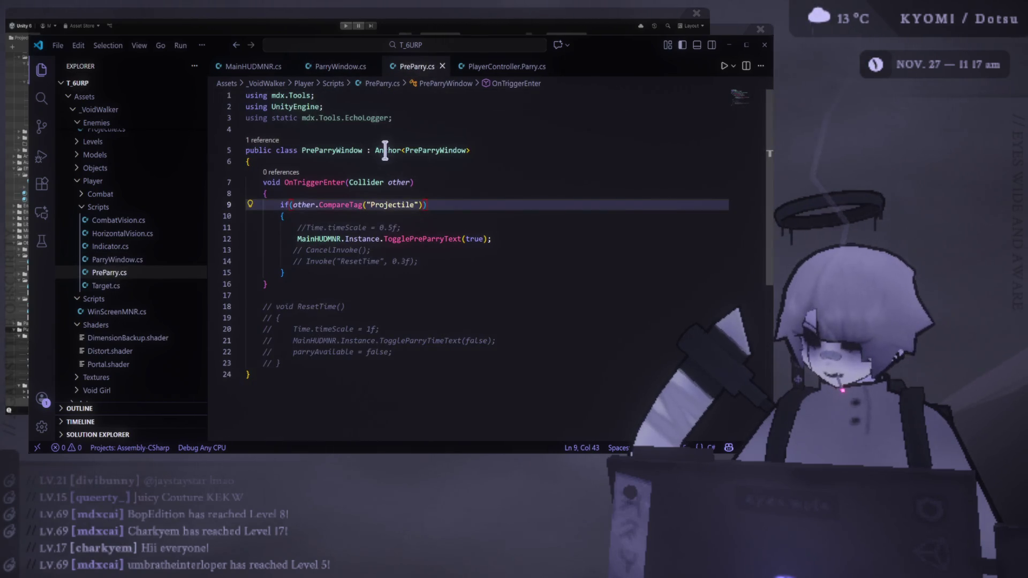
pyautogui.click(340, 67)
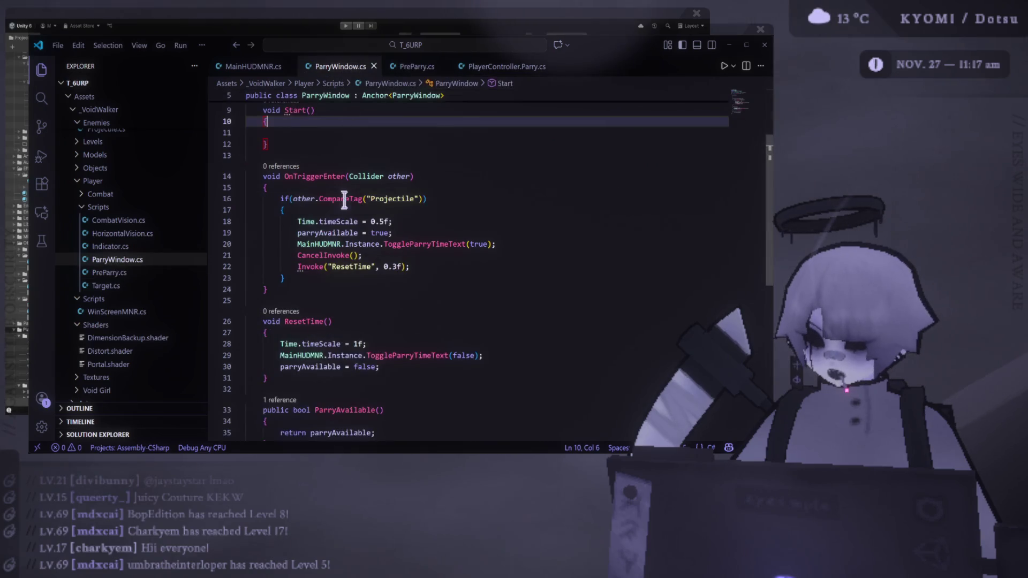
pyautogui.scroll(3, 355, 231)
pyautogui.click(356, 227)
pyautogui.click(317, 151)
pyautogui.click(417, 67)
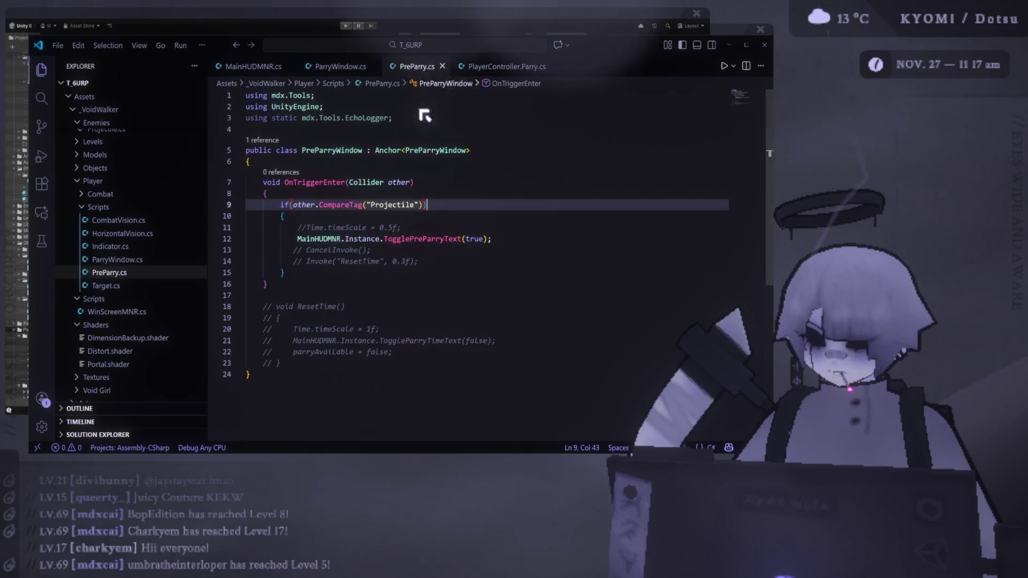
pyautogui.moveTo(337, 151); pyautogui.dragTo(363, 150)
pyautogui.click(500, 151)
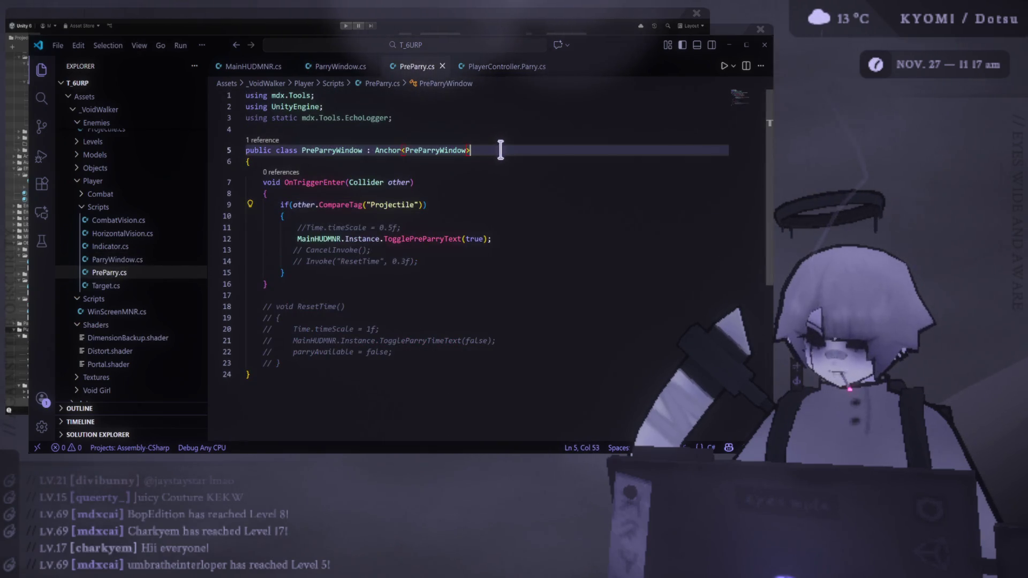
pyautogui.click(732, 48)
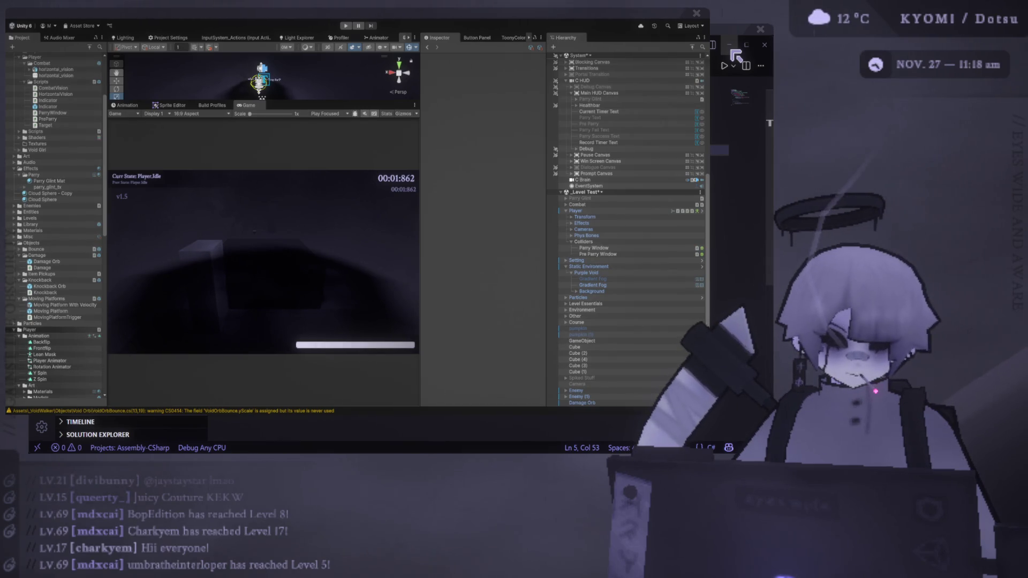
# - Playtest the level, dashing and parrying the red projectile twice, then pause and exit Play mode
pyautogui.hotkey('ctrl', 'p')
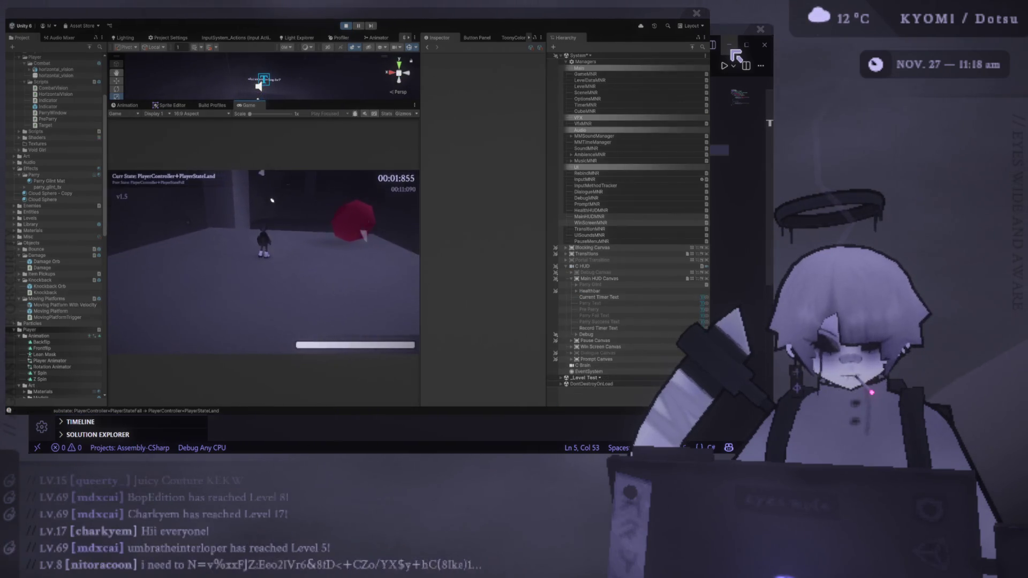
pyautogui.press('space')
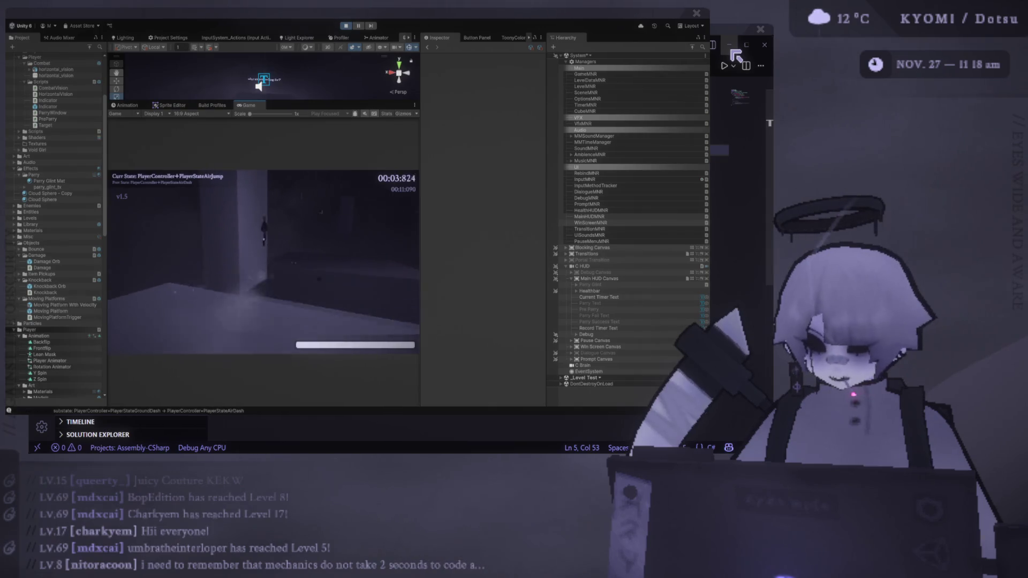
pyautogui.press('f')
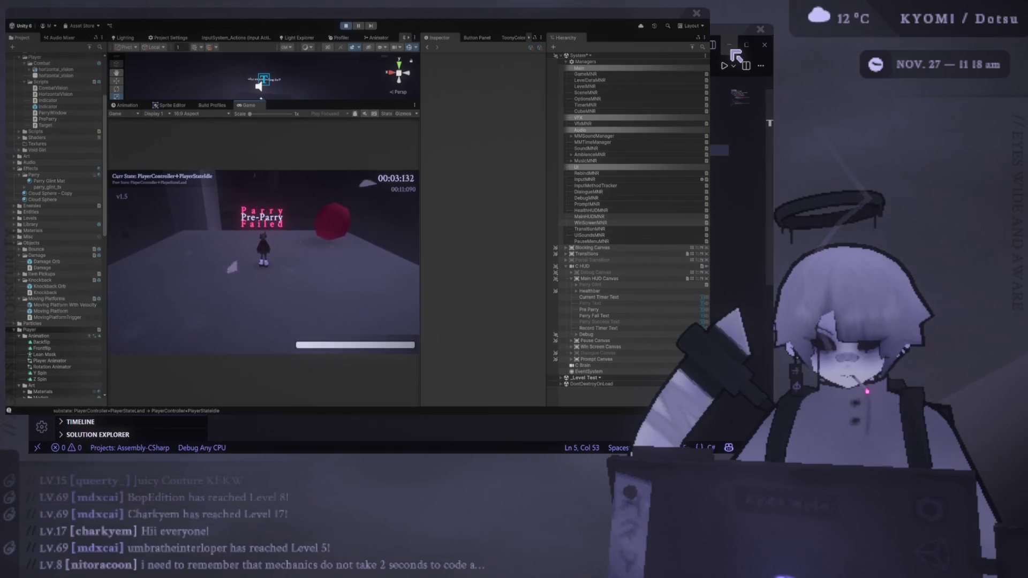
pyautogui.press('space')
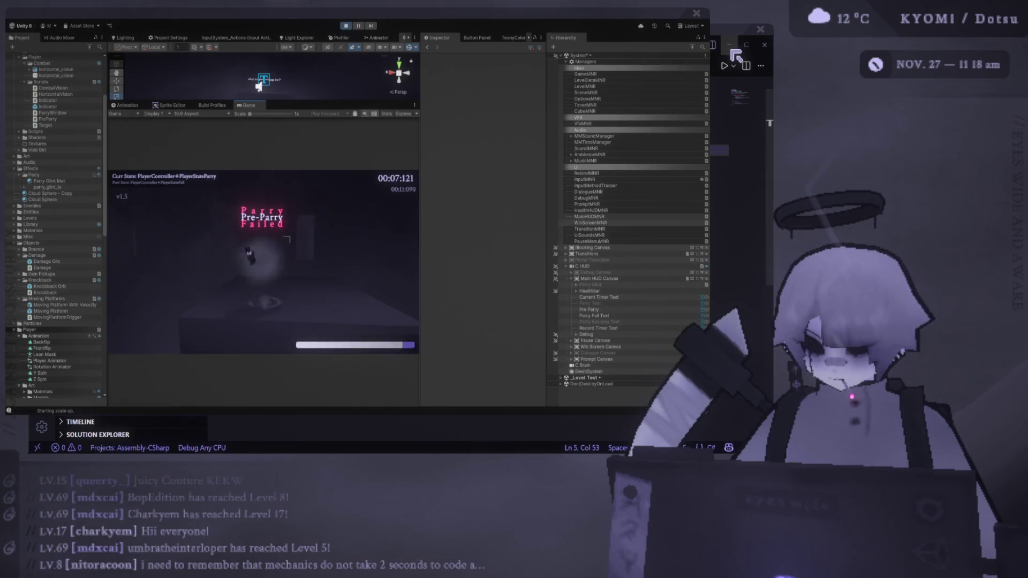
pyautogui.press('e')
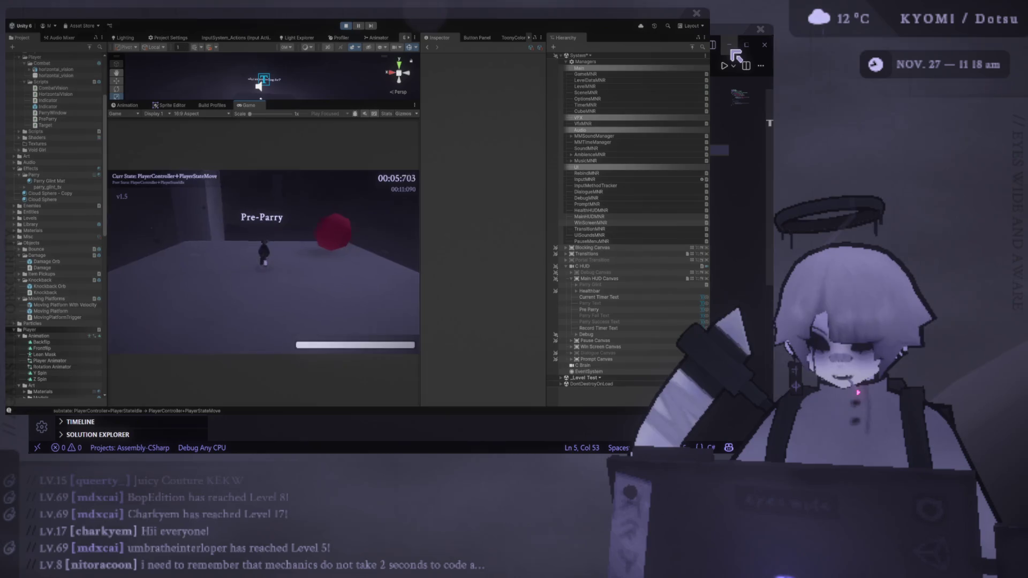
pyautogui.press('Escape')
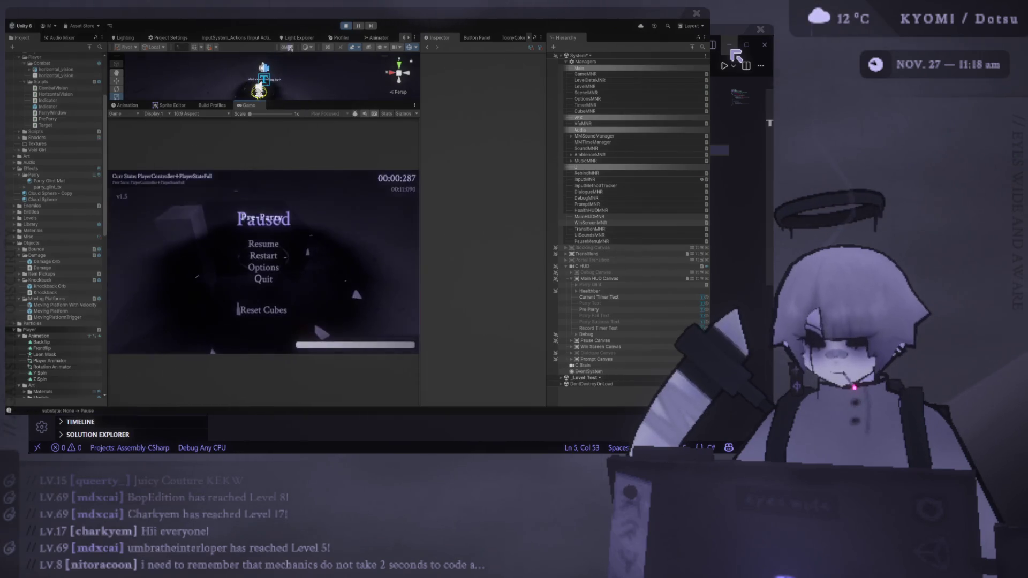
pyautogui.press('Escape')
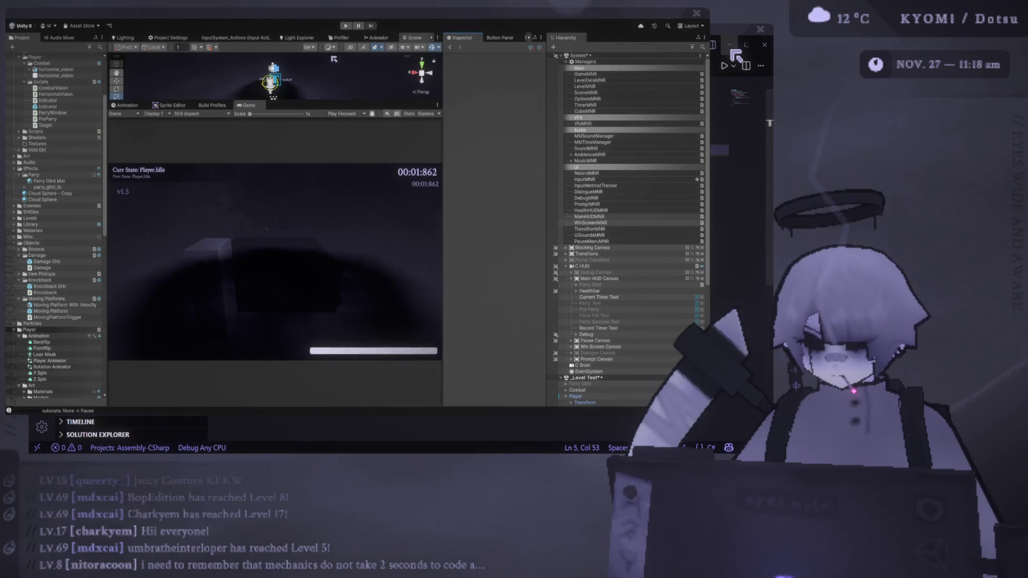
# - Lower the Scene/Game splitter so the Scene view grows taller
pyautogui.moveTo(284, 102); pyautogui.dragTo(285, 168)
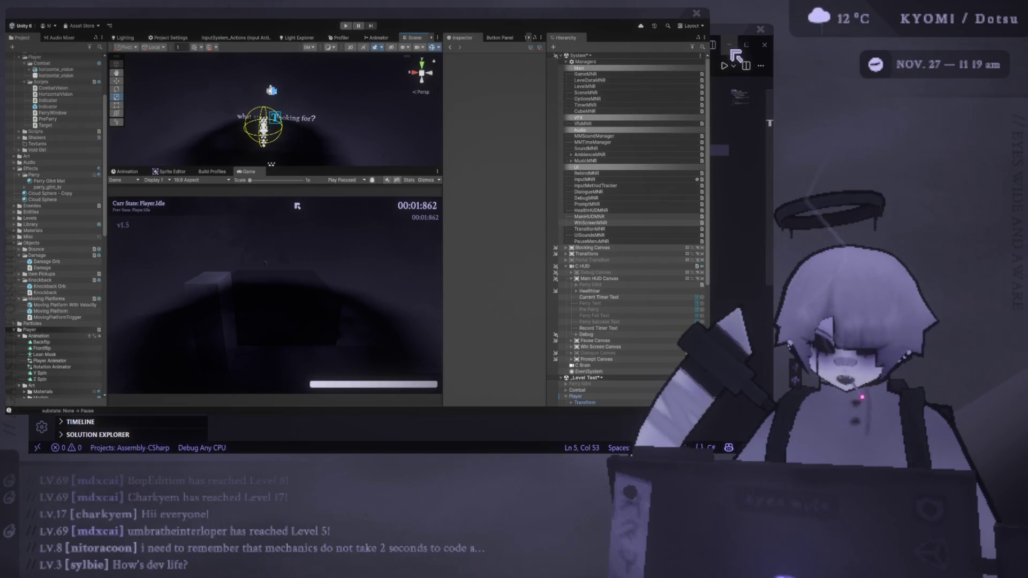
# - Widen the Scene/Game panel slightly and lower its splitter further, shrinking the Game view
pyautogui.moveTo(443, 142); pyautogui.dragTo(457, 144)
pyautogui.moveTo(318, 167); pyautogui.dragTo(318, 208)
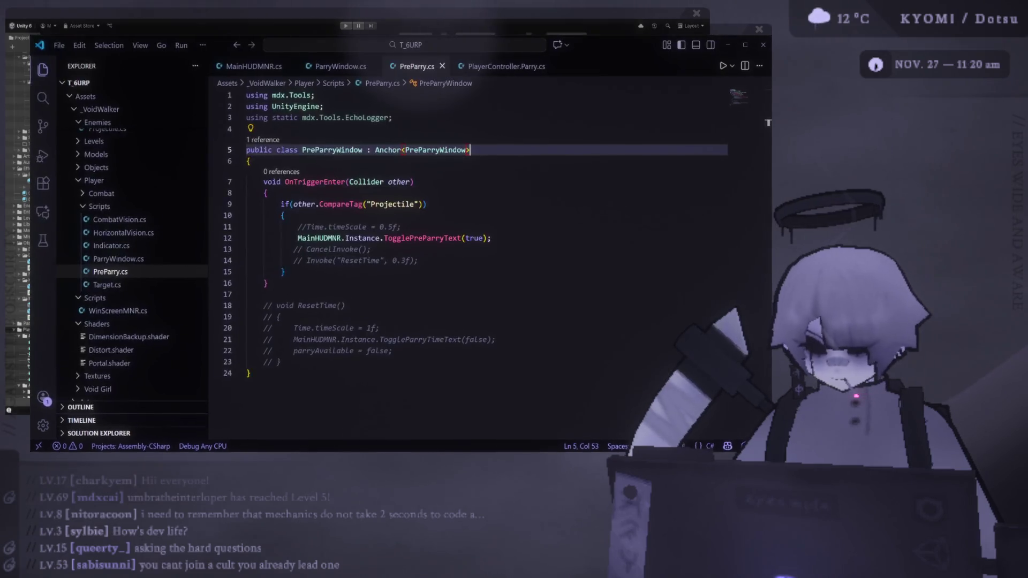
# - Copy the TogglePreParryText call into ParryWindow.cs after ToggleParryTimeText, with its argument set to false
pyautogui.click(736, 55)
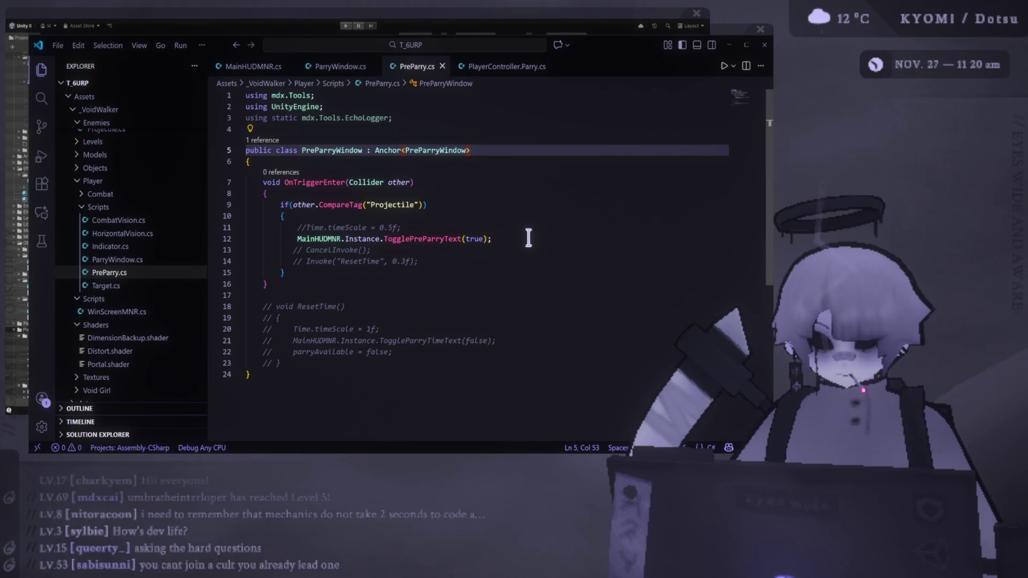
pyautogui.moveTo(509, 239); pyautogui.dragTo(314, 238)
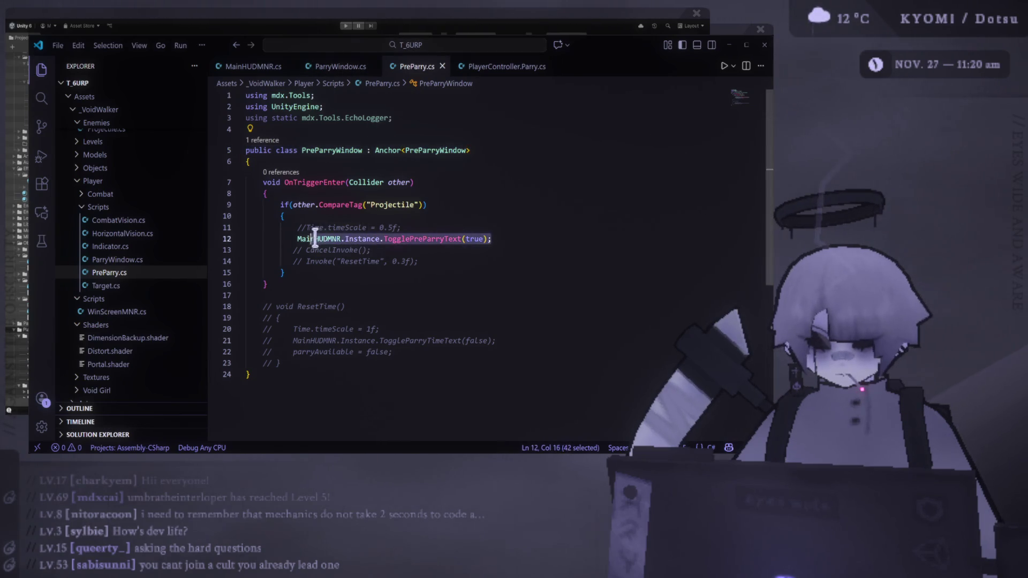
pyautogui.click(348, 67)
pyautogui.scroll(-1, 492, 300)
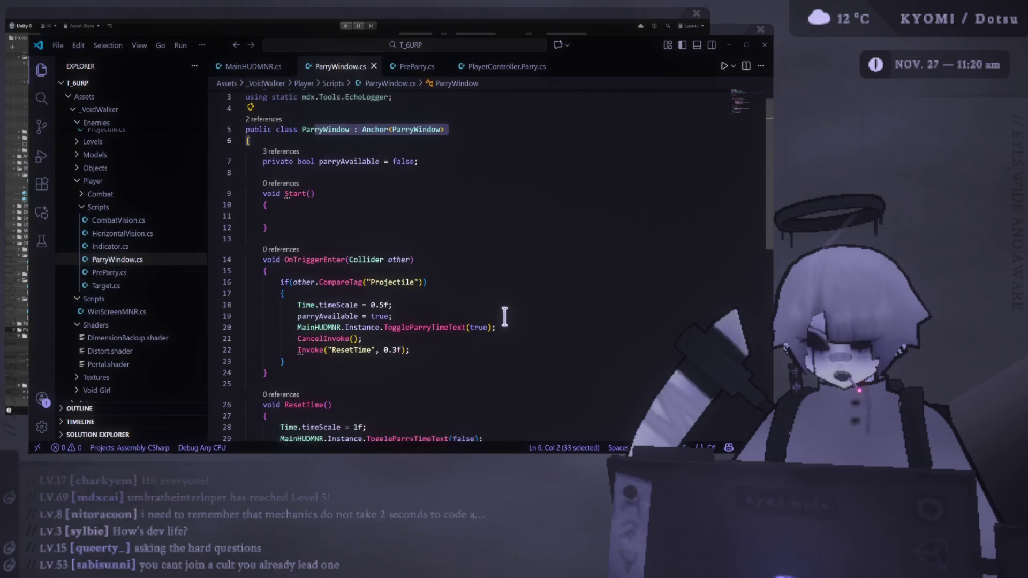
pyautogui.click(508, 327)
pyautogui.press('Return')
pyautogui.write('MainHUDMNR.Instance.TogglePreParryText(true);')
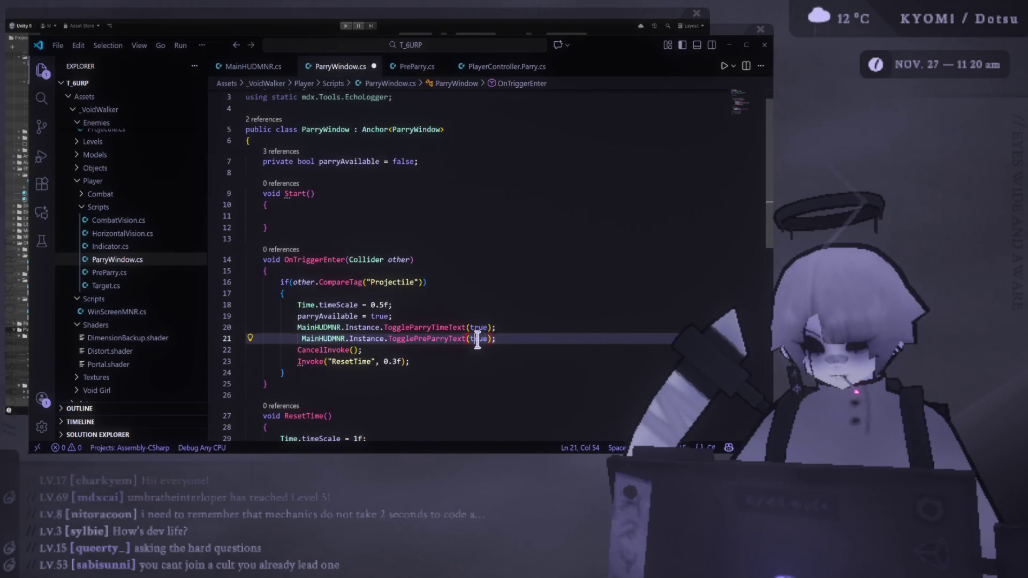
pyautogui.doubleClick(478, 338)
pyautogui.write('false')
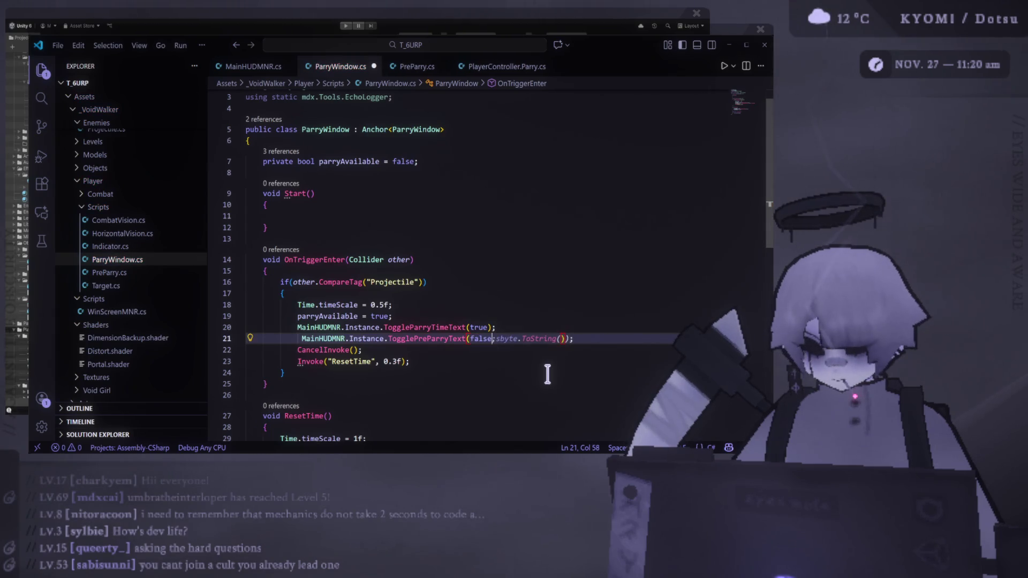
# - Save ParryWindow.cs and switch back to the Unity editor
pyautogui.hotkey('ctrl', 's')
pyautogui.click(535, 384)
pyautogui.click(480, 261)
pyautogui.click(304, 338)
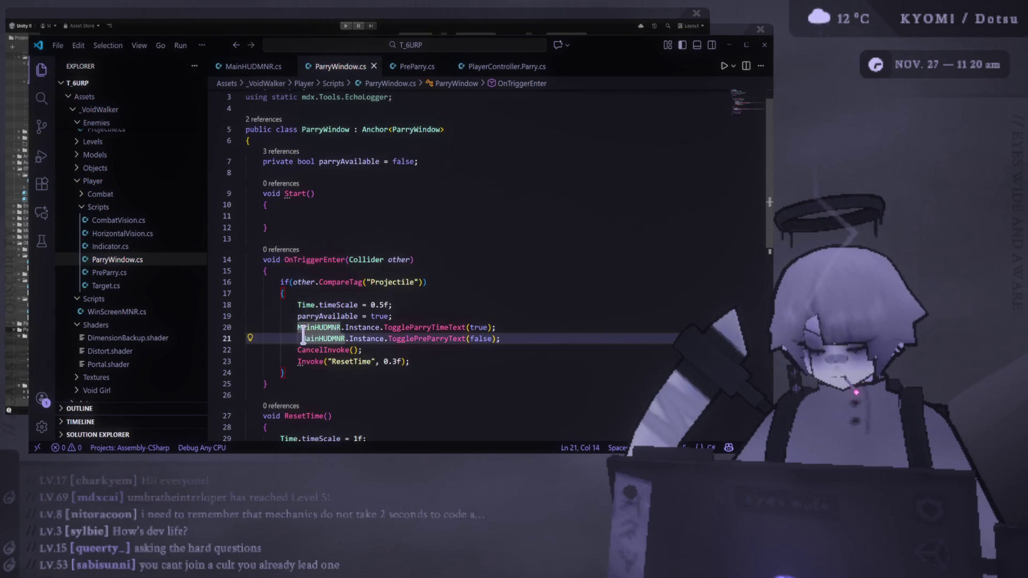
pyautogui.hotkey('alt', 'Tab')
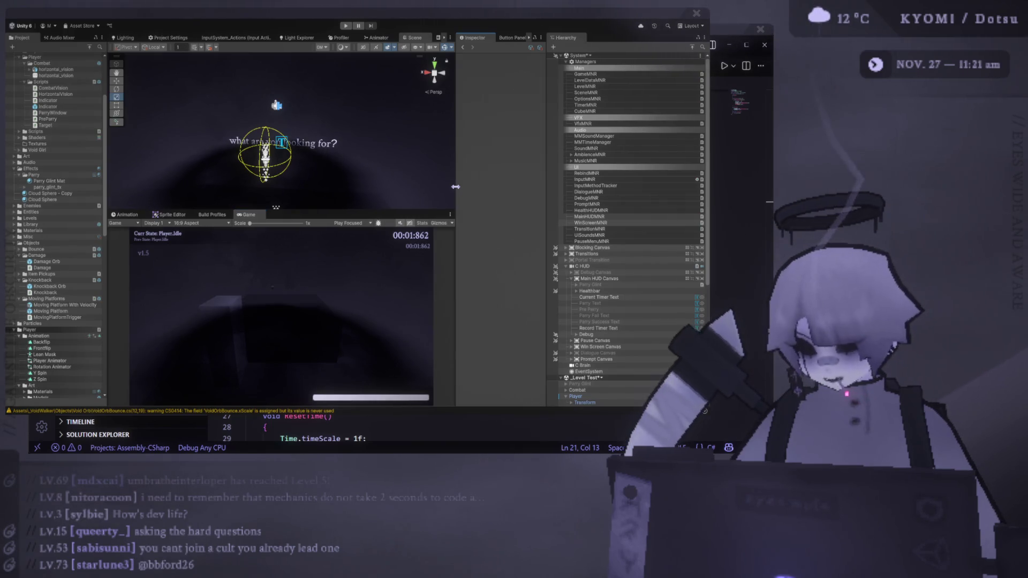
# - Widen the Scene/Game area, make the Game view taller, and enter Play mode
pyautogui.moveTo(455, 186); pyautogui.dragTo(509, 187)
pyautogui.moveTo(423, 208); pyautogui.dragTo(423, 146)
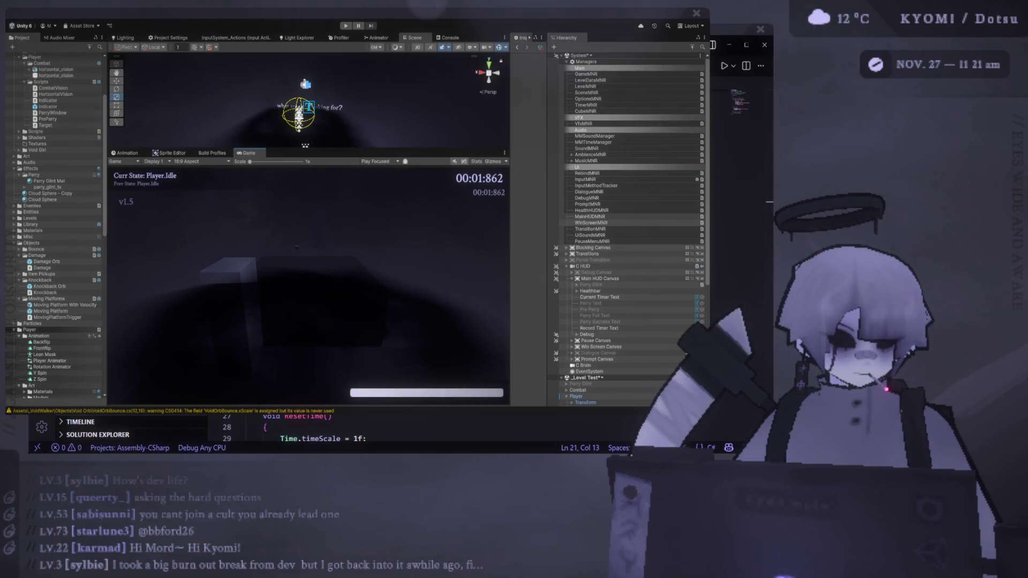
pyautogui.hotkey('ctrl', 'p')
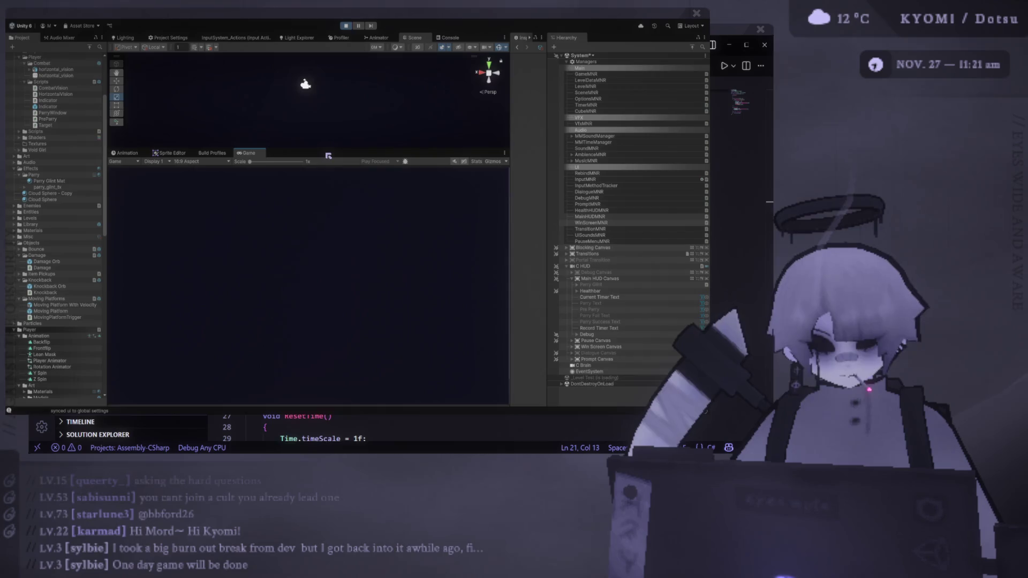
# - Enlarge the Game view, then jump, dash and attempt parries, triggering Pre-Parry and Parry Failed
pyautogui.moveTo(330, 149); pyautogui.dragTo(330, 89)
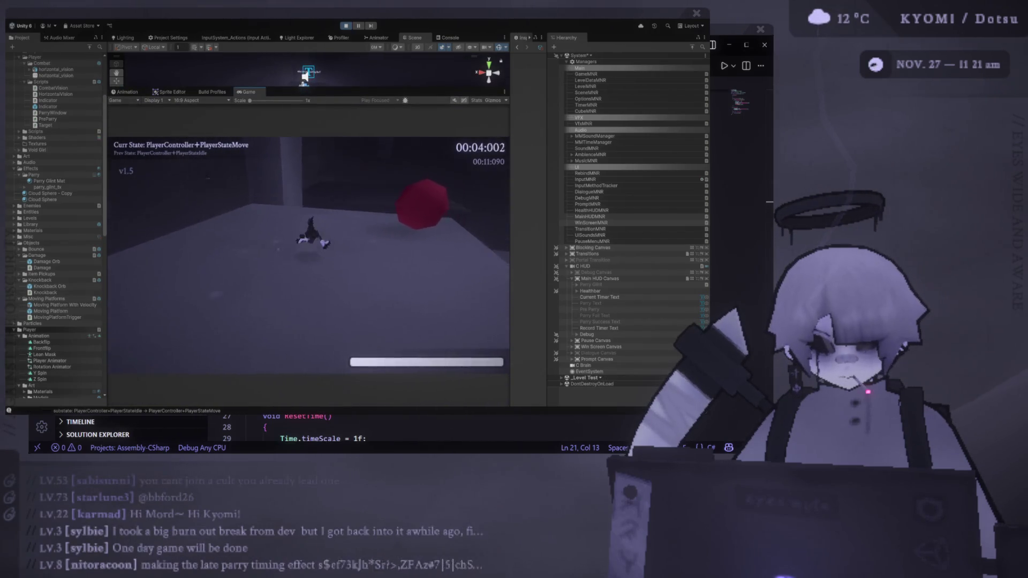
pyautogui.press('space')
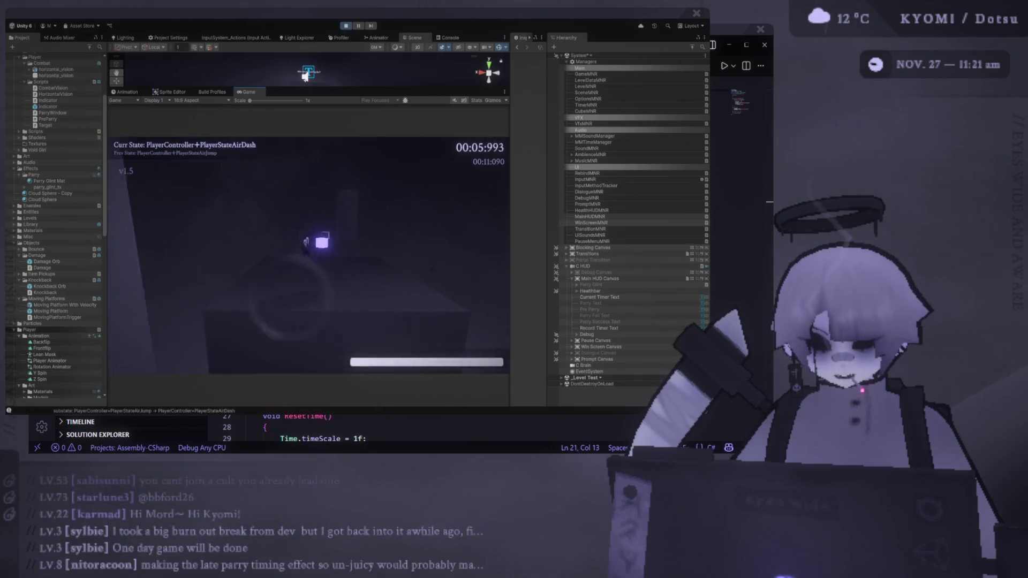
pyautogui.press('space')
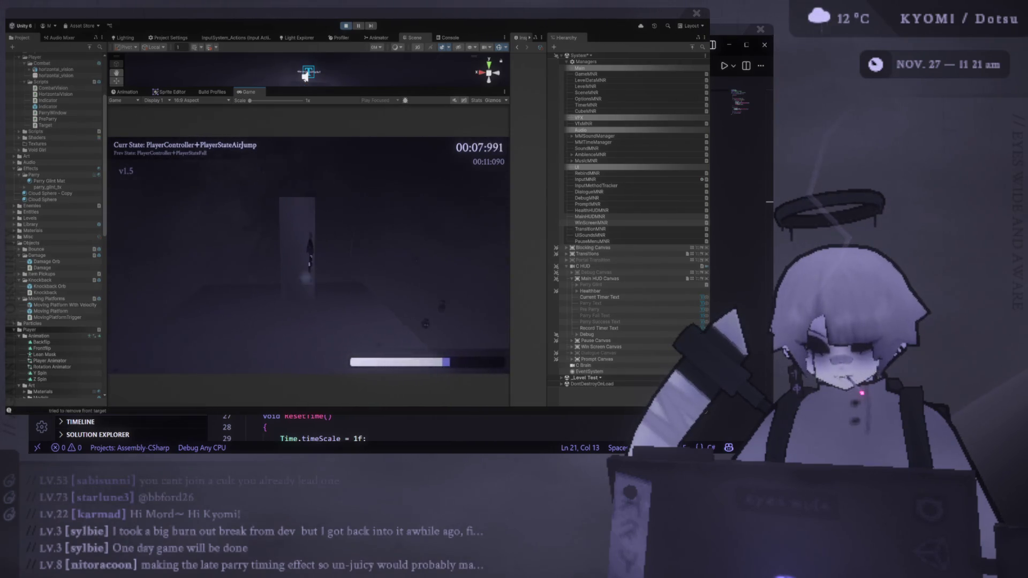
pyautogui.press('r')
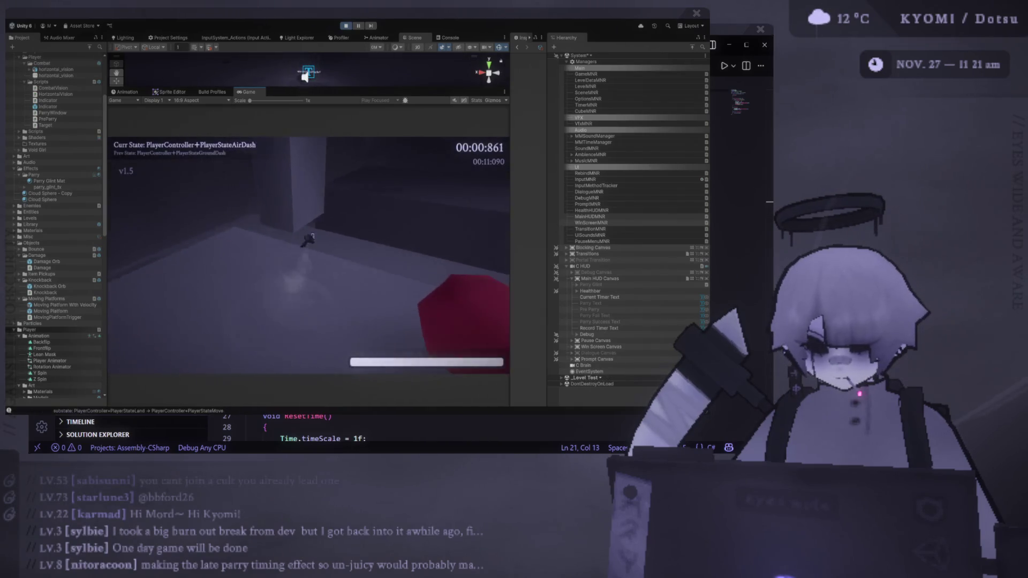
pyautogui.press('space')
pyautogui.press('j')
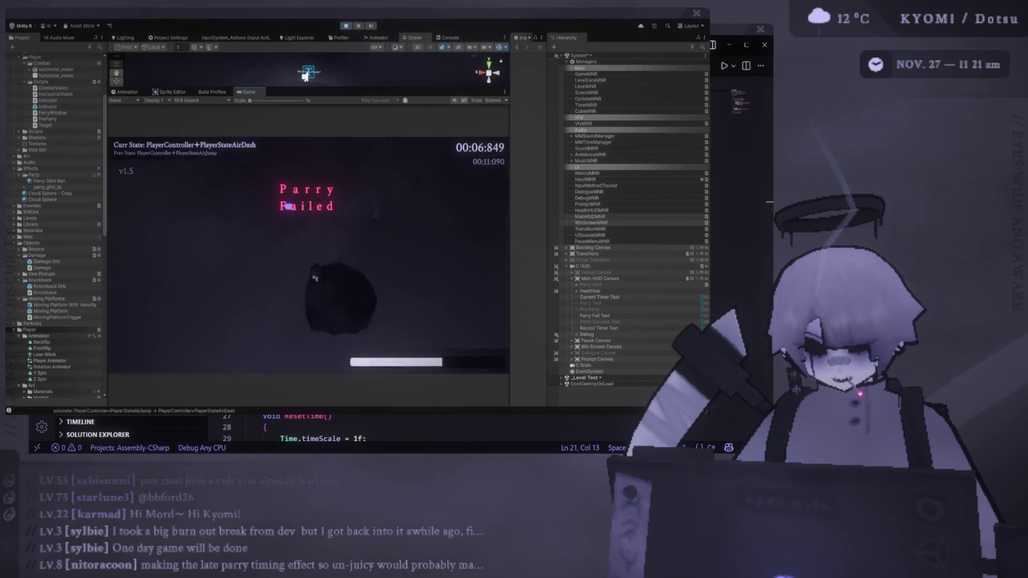
pyautogui.press('shift')
pyautogui.press('x')
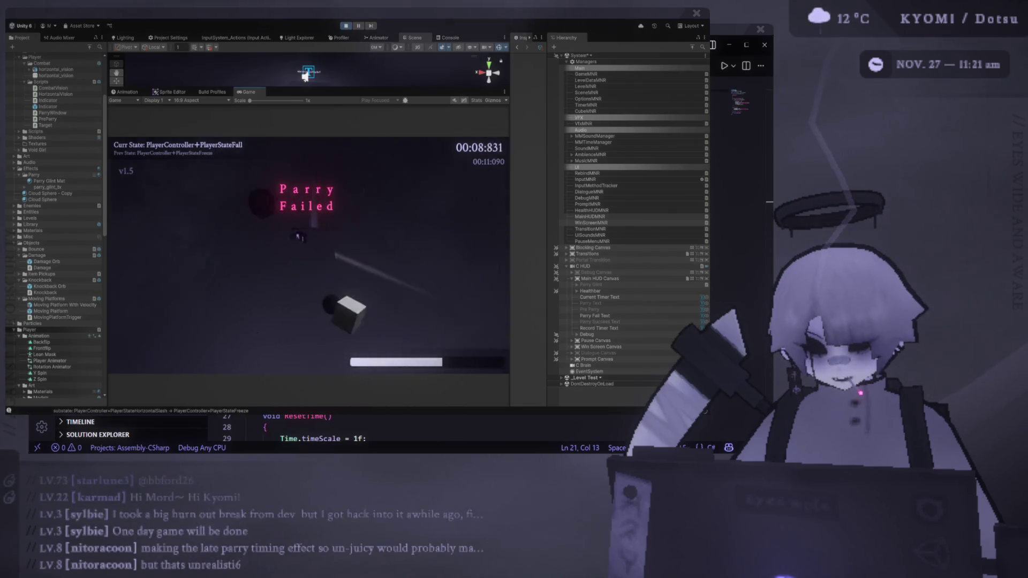
pyautogui.press('s')
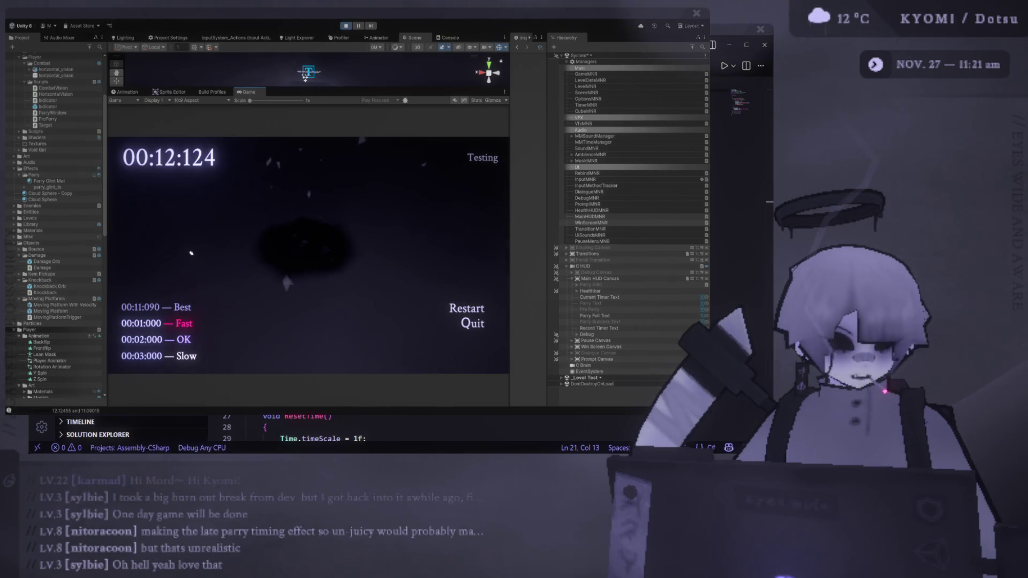
# - Restart from the results screen and leave the game paused at 00:31:402
pyautogui.click(465, 309)
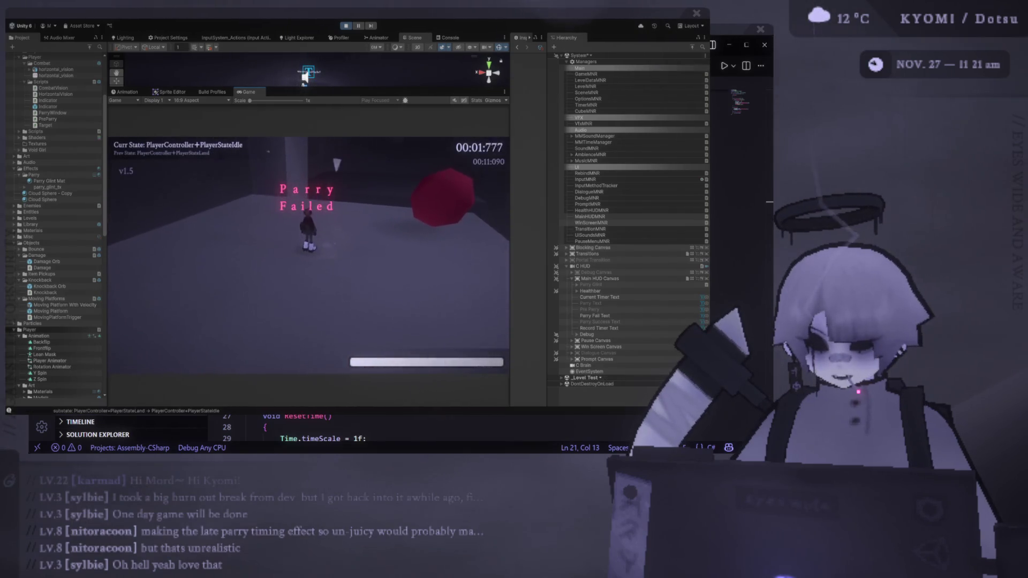
pyautogui.press('Escape')
pyautogui.press('Escape')
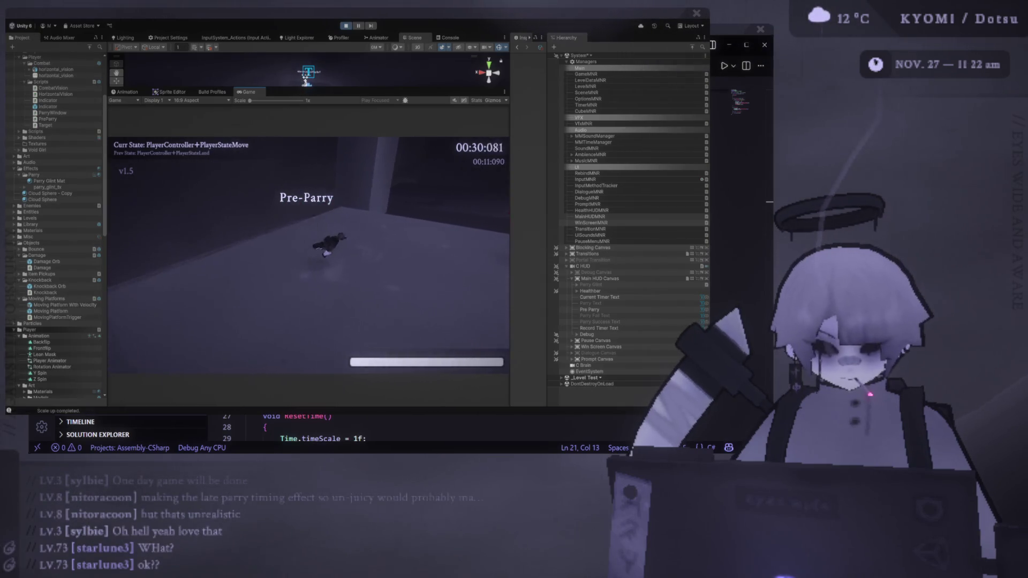
pyautogui.press('Escape')
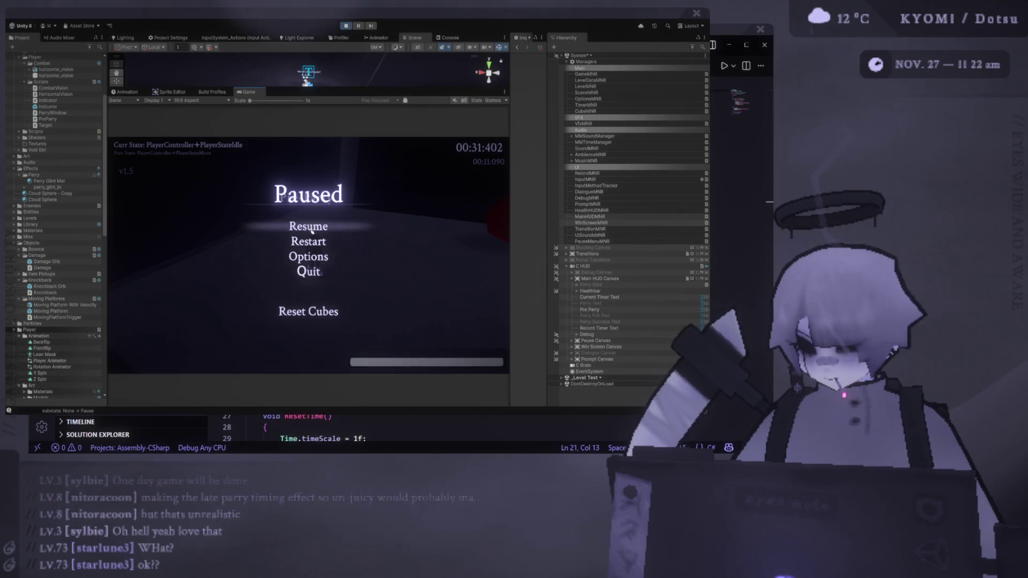
pyautogui.press('Escape')
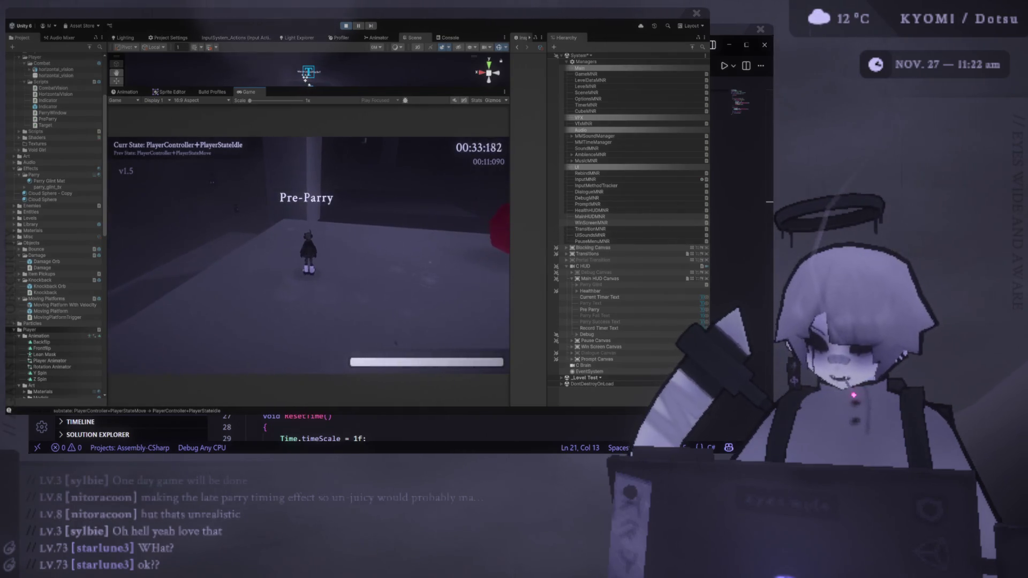
pyautogui.press('w')
pyautogui.press('shift')
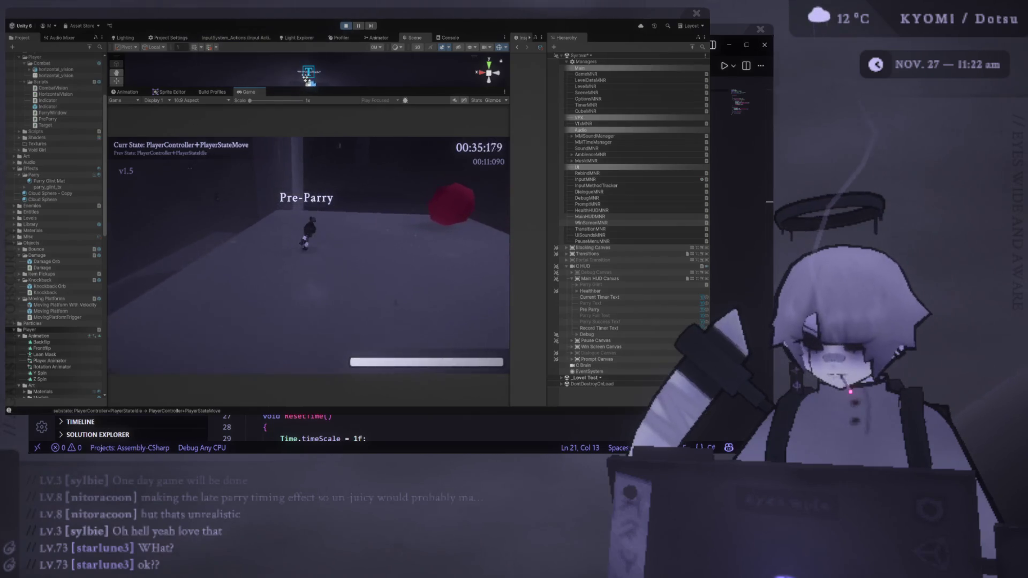
pyautogui.press('space')
pyautogui.press('shift')
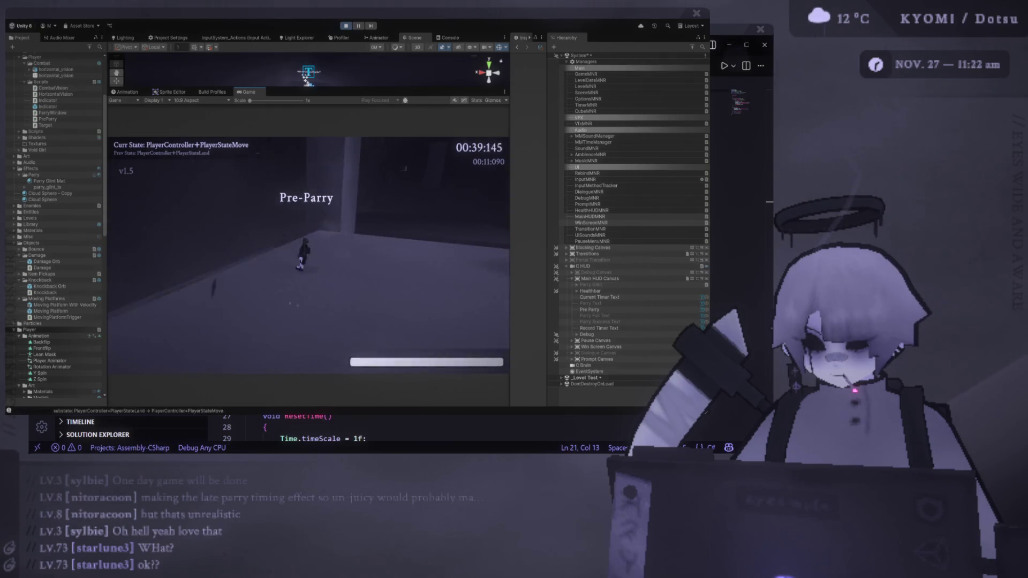
pyautogui.press('shift')
pyautogui.press('space')
pyautogui.press('shift')
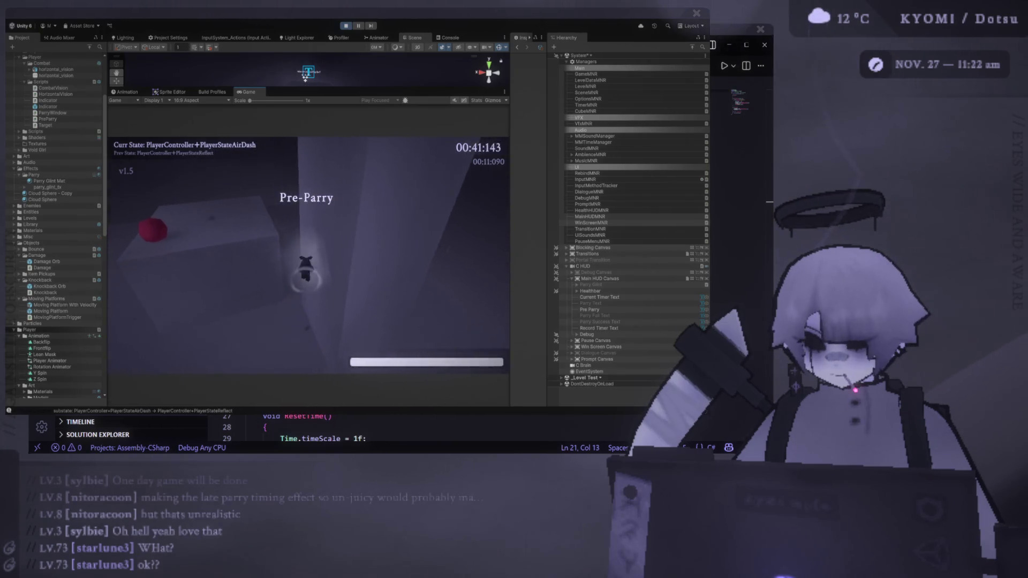
pyautogui.press('w')
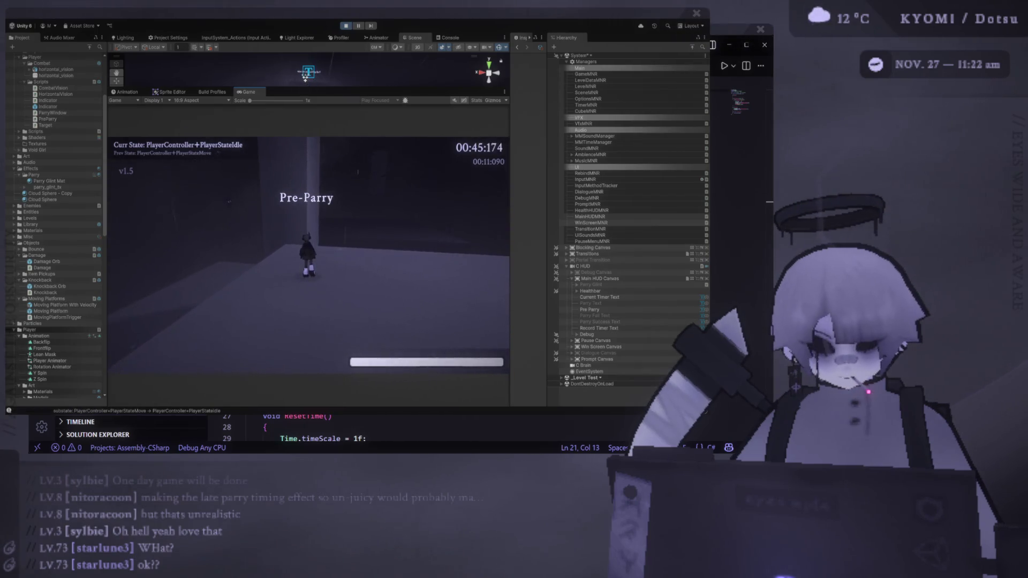
pyautogui.press('w')
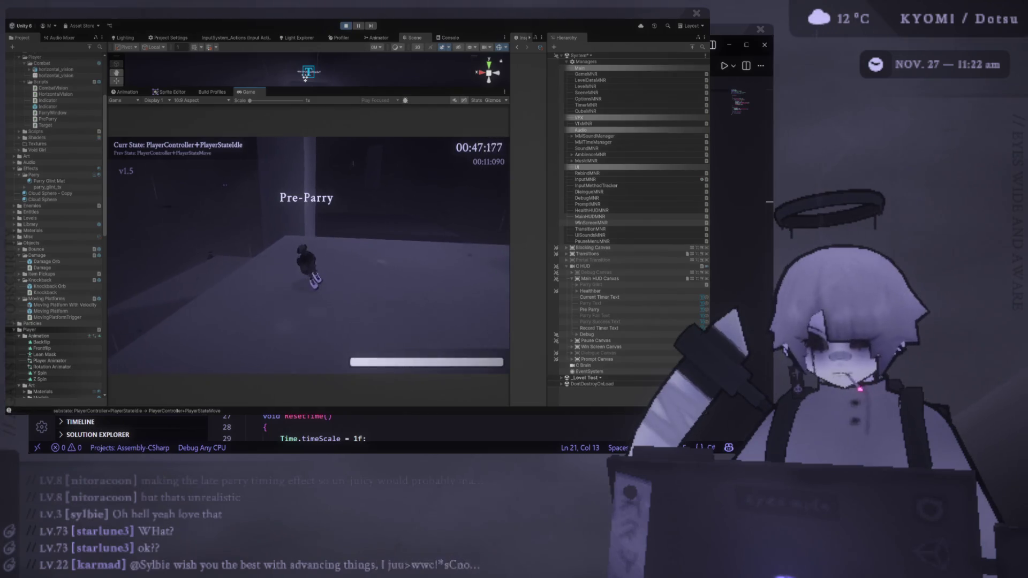
pyautogui.press('shift')
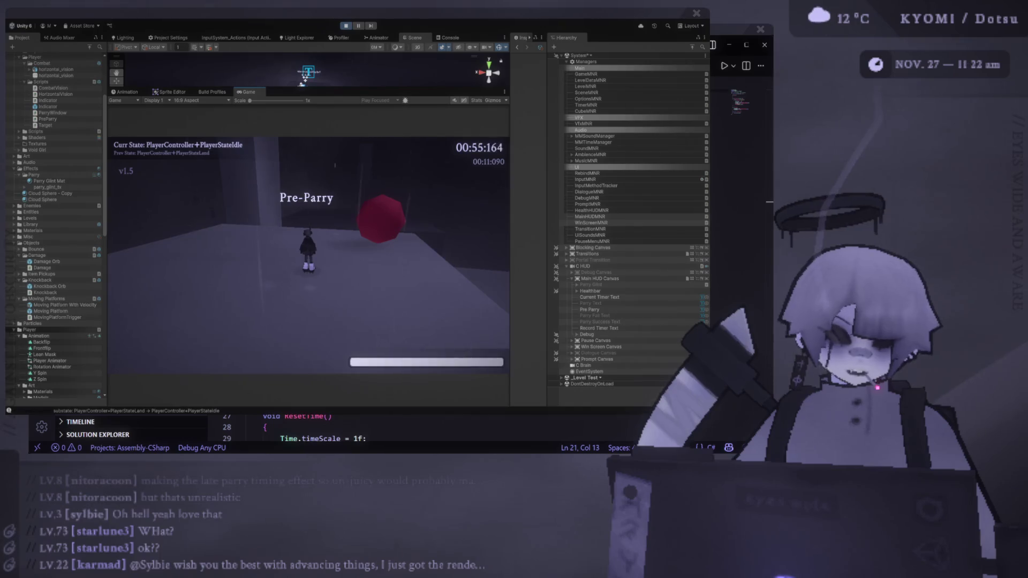
pyautogui.press('space')
pyautogui.press('shift')
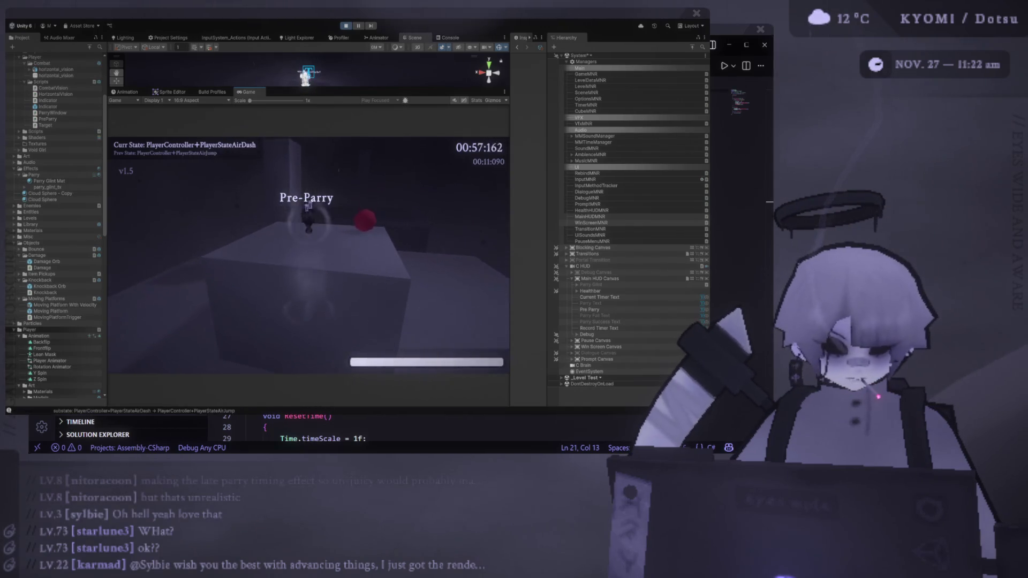
pyautogui.press('space')
pyautogui.press('shift')
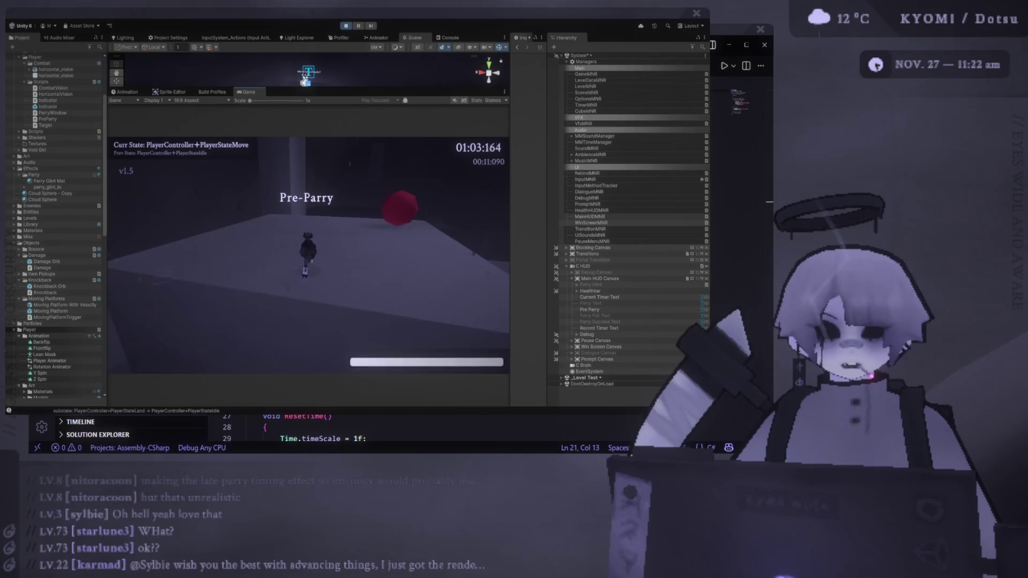
pyautogui.press('space')
pyautogui.press('shift')
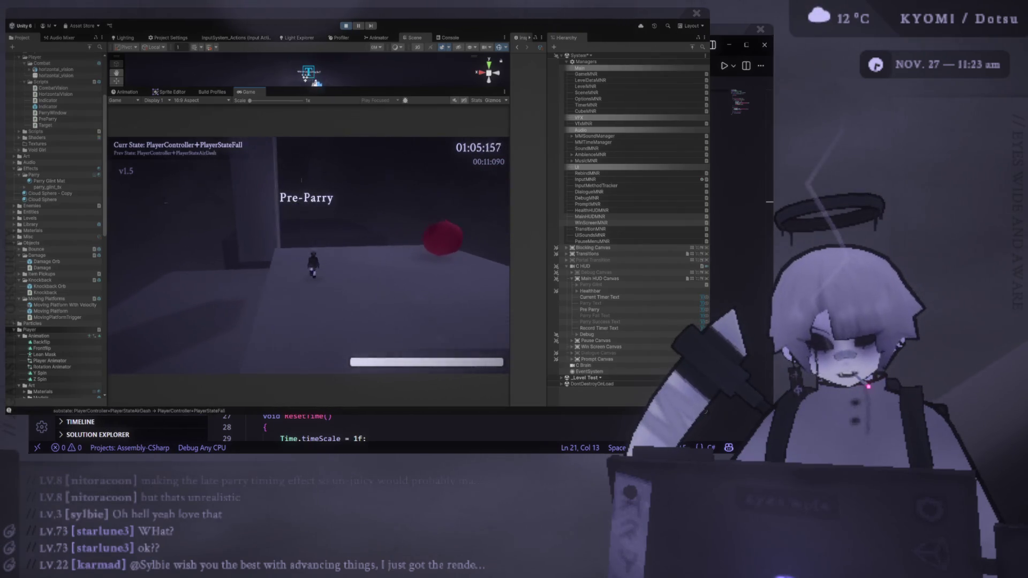
pyautogui.press('Escape')
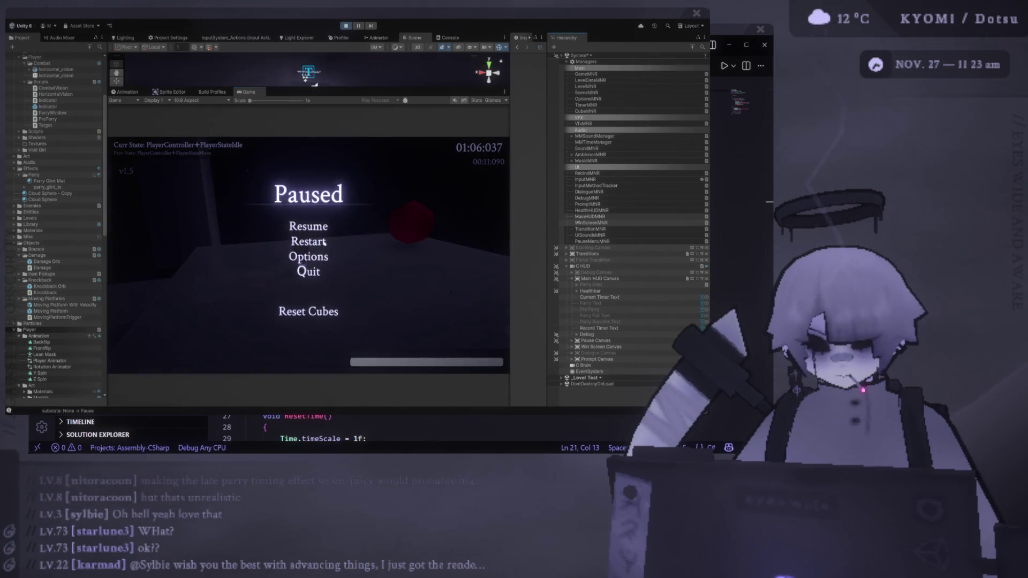
# - Resume the game, dash to reflect the projectile, then pause and resume again
pyautogui.press('Escape')
pyautogui.press('w')
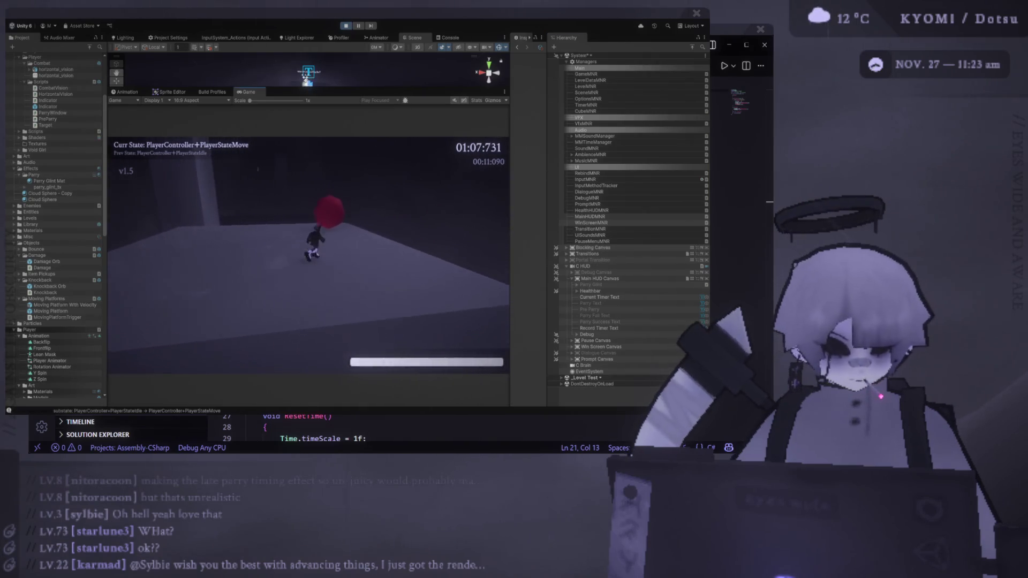
pyautogui.press('shift')
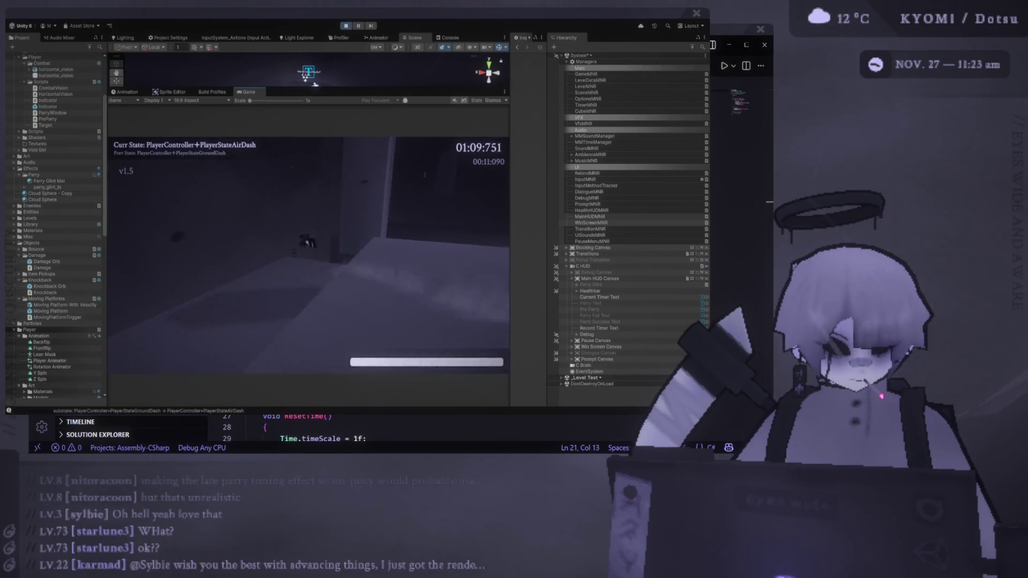
pyautogui.press('shift')
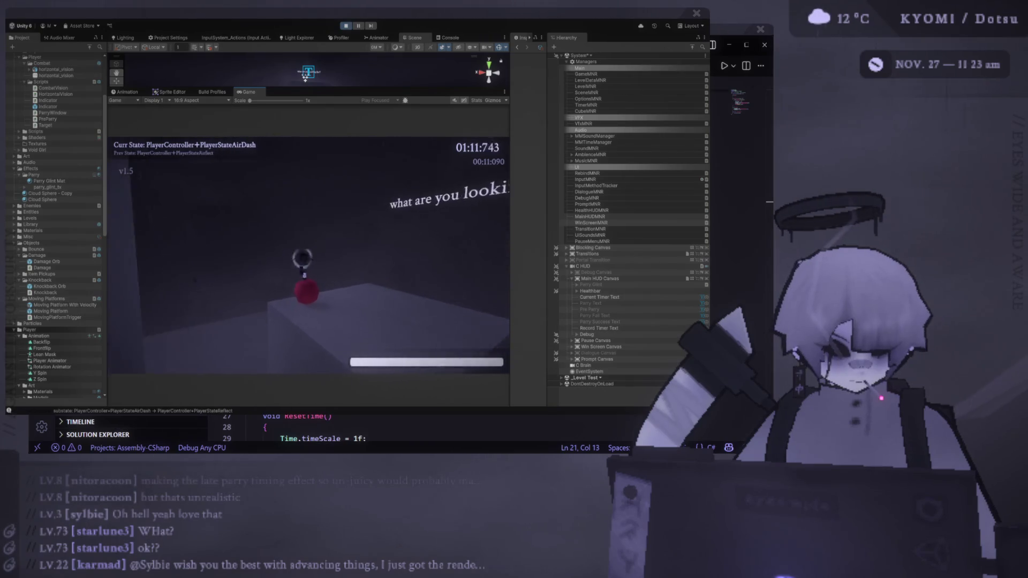
pyautogui.press('w')
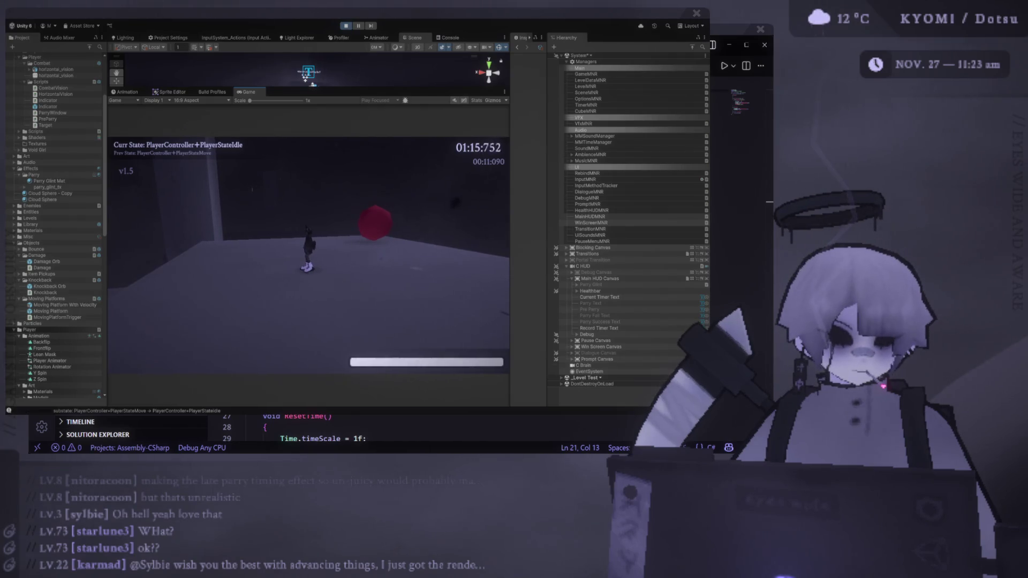
pyautogui.press('Escape')
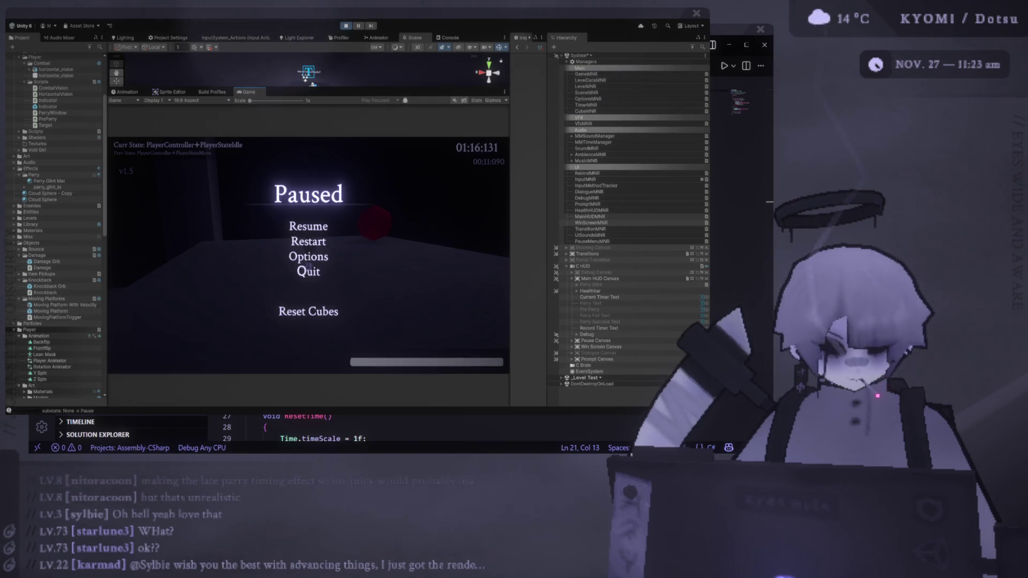
pyautogui.press('Escape')
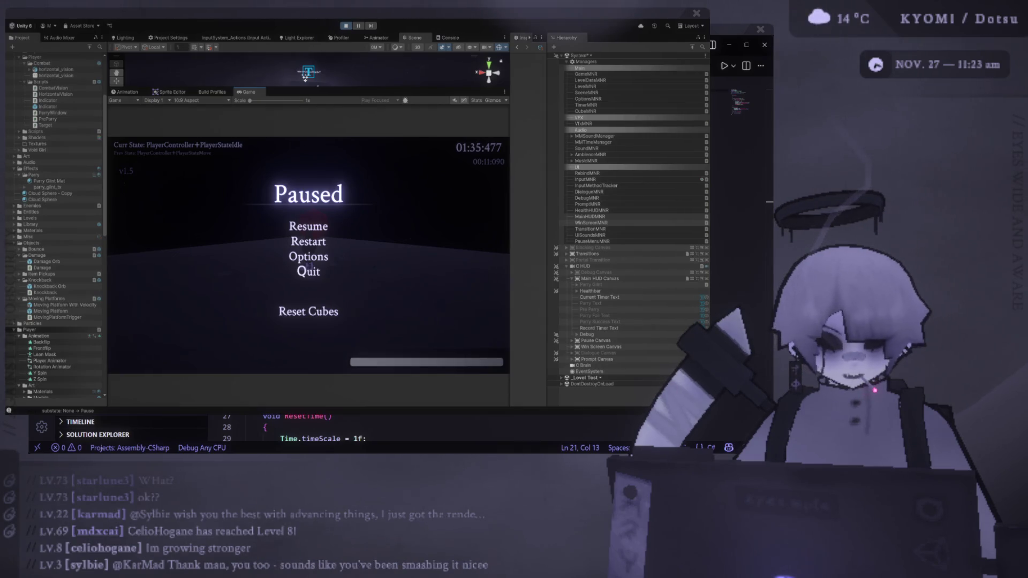
# - Resume from the Paused menu, move around the level, pause and resume, and run toward the wall
pyautogui.press('Up')
pyautogui.press('Up')
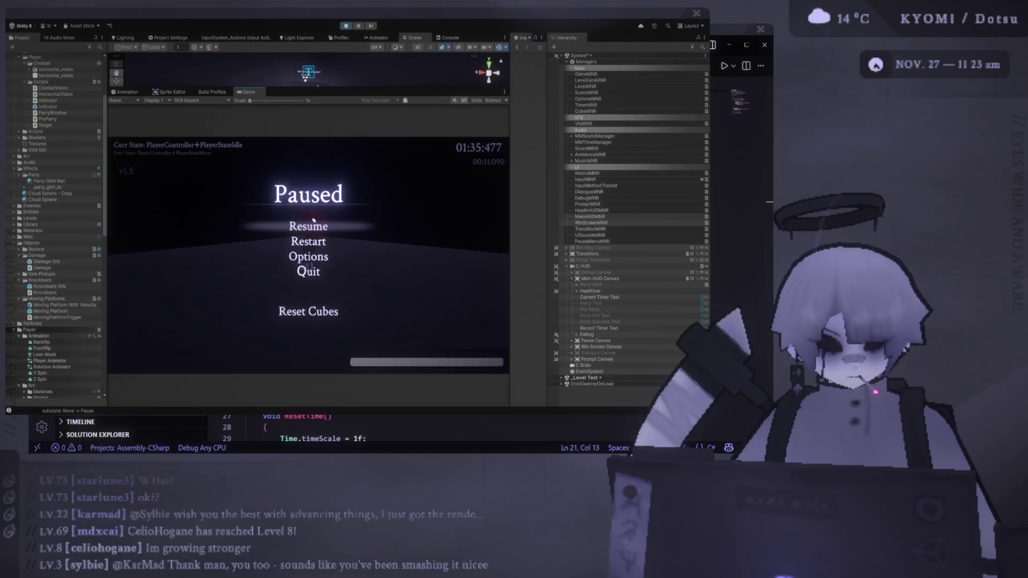
pyautogui.press('Return')
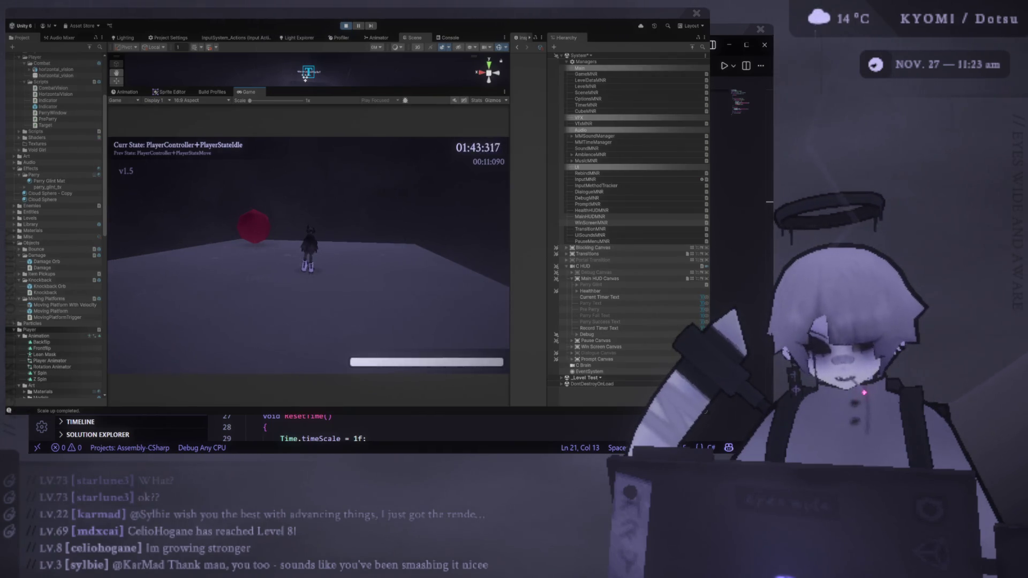
pyautogui.press('w')
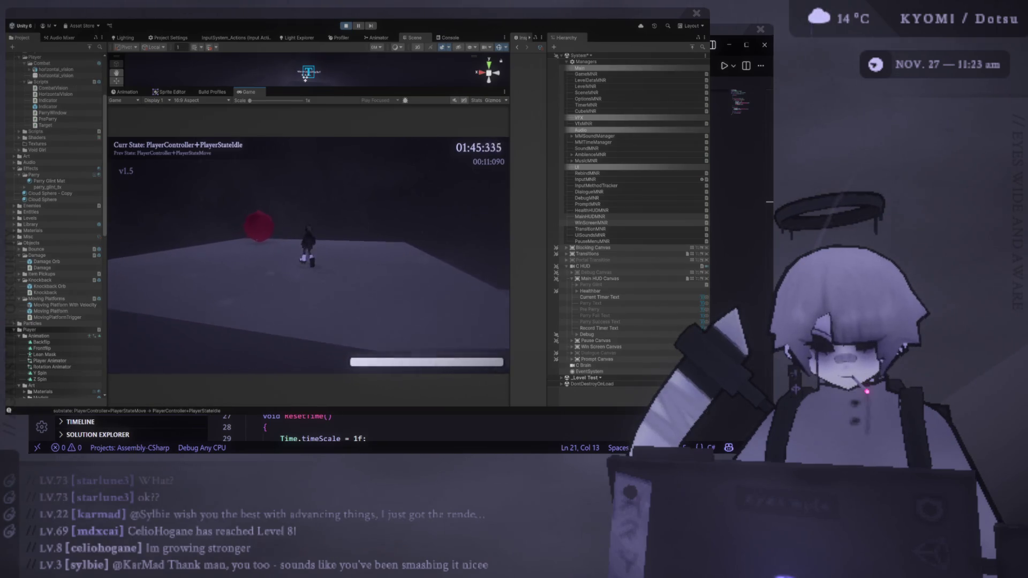
pyautogui.press('s')
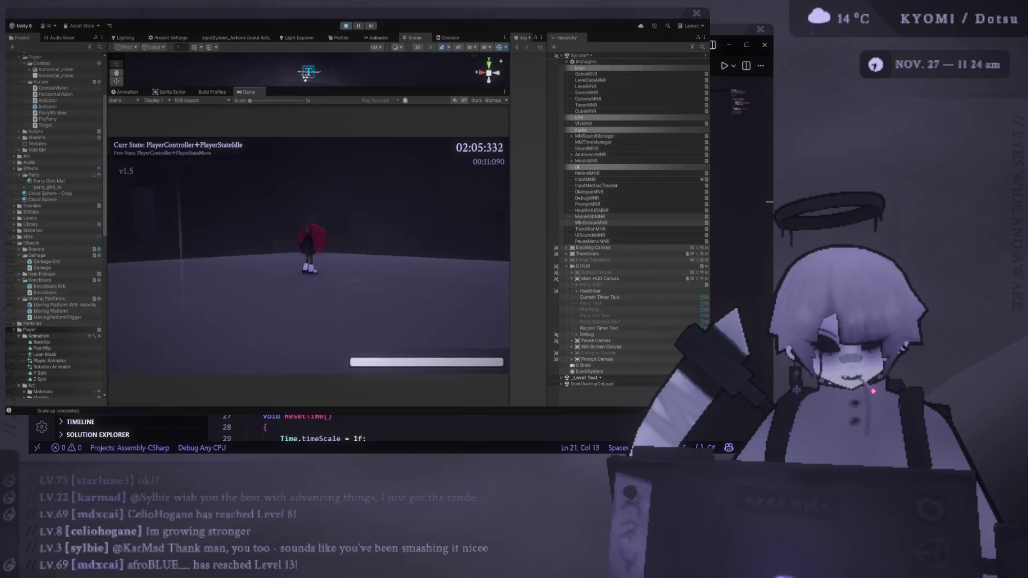
pyautogui.press('Escape')
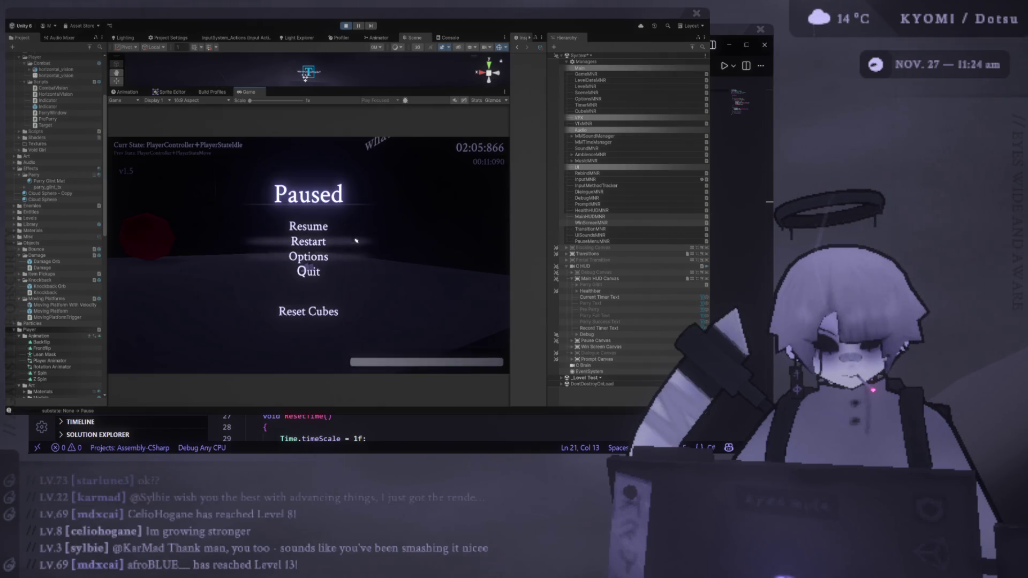
pyautogui.click(329, 224)
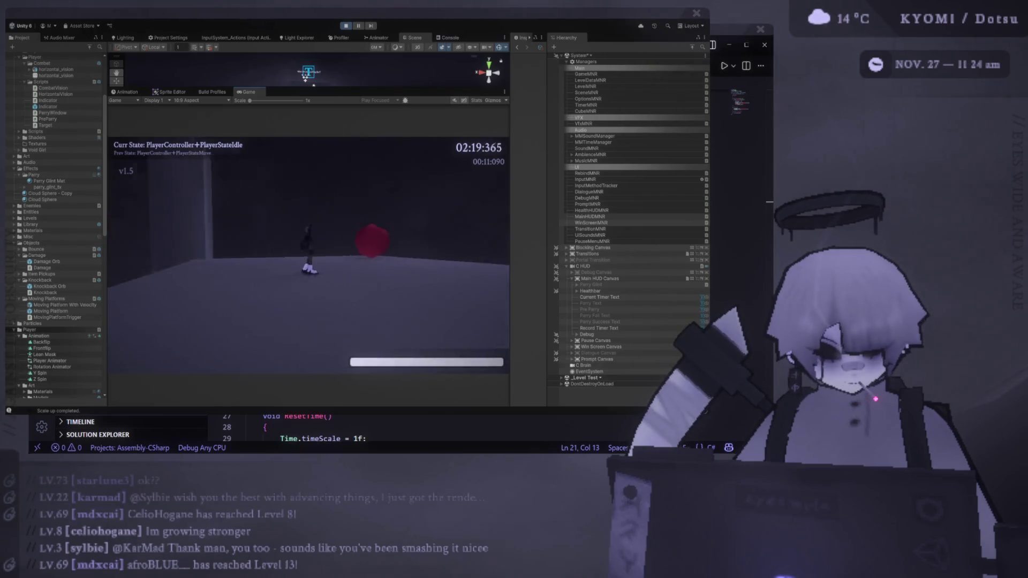
pyautogui.press('Escape')
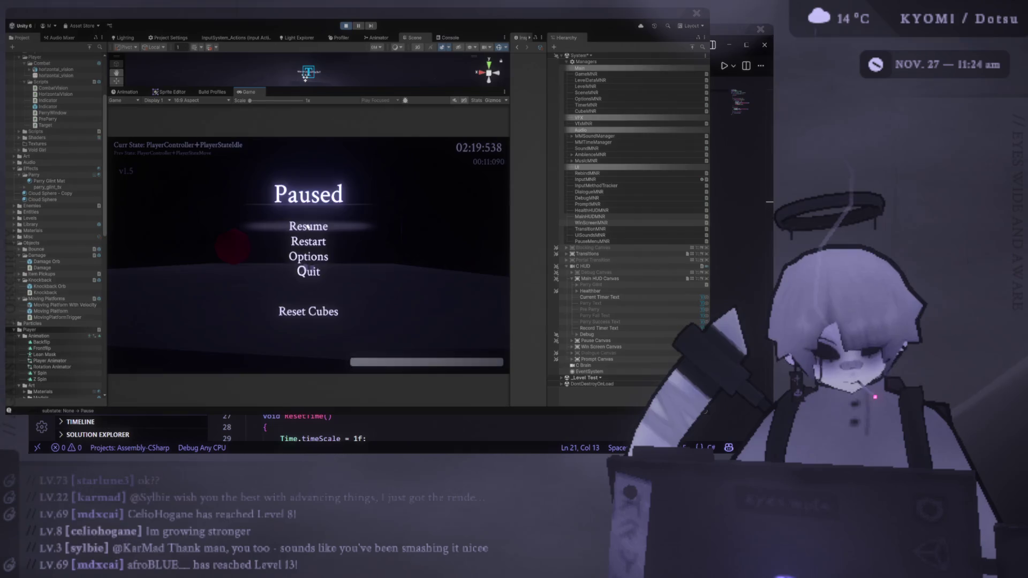
pyautogui.press('Escape')
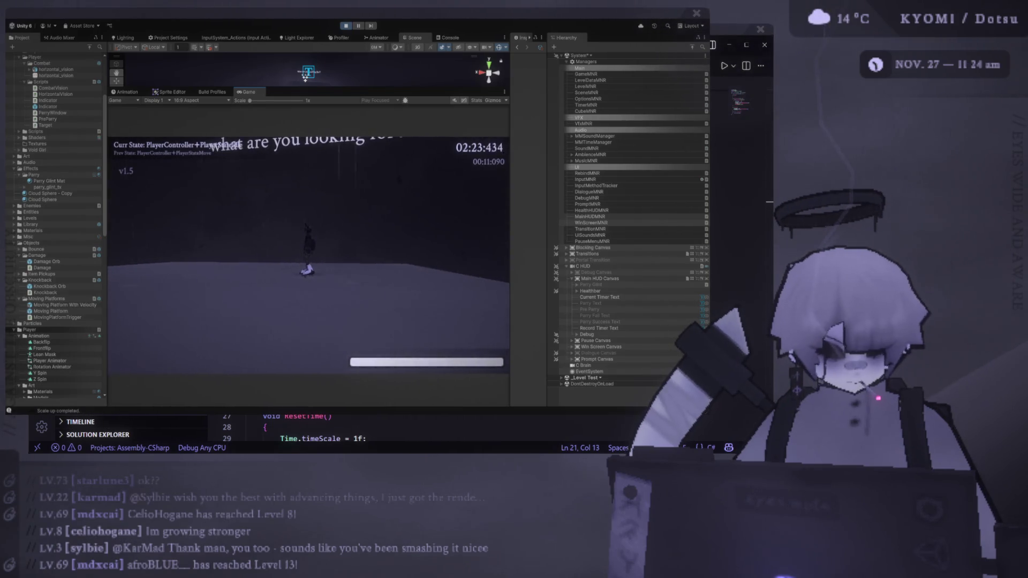
pyautogui.press('w')
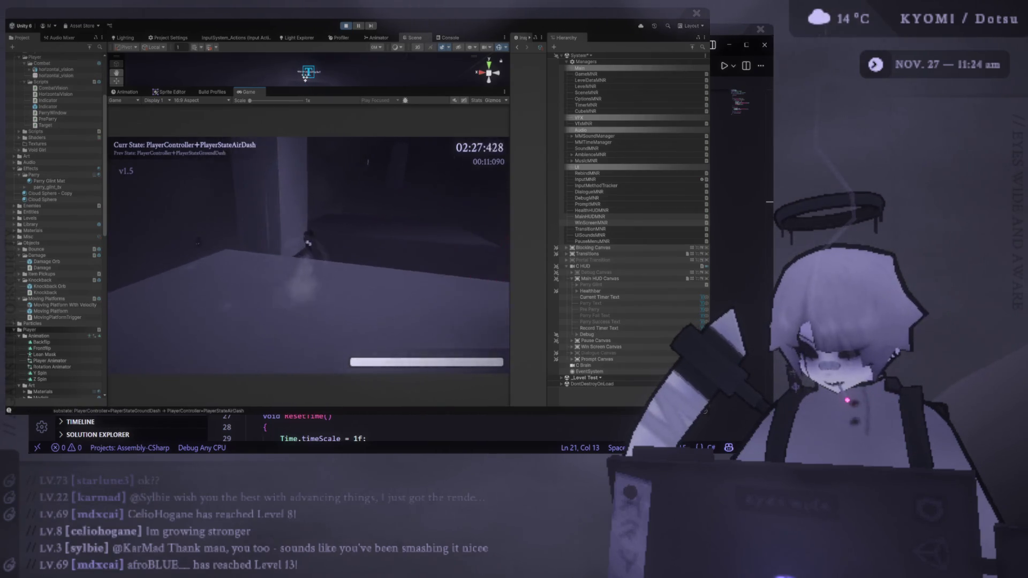
# - Air-dash and jump through the level, parry the orb with E, and finish in 00:12:777
pyautogui.press('space')
pyautogui.press('shift')
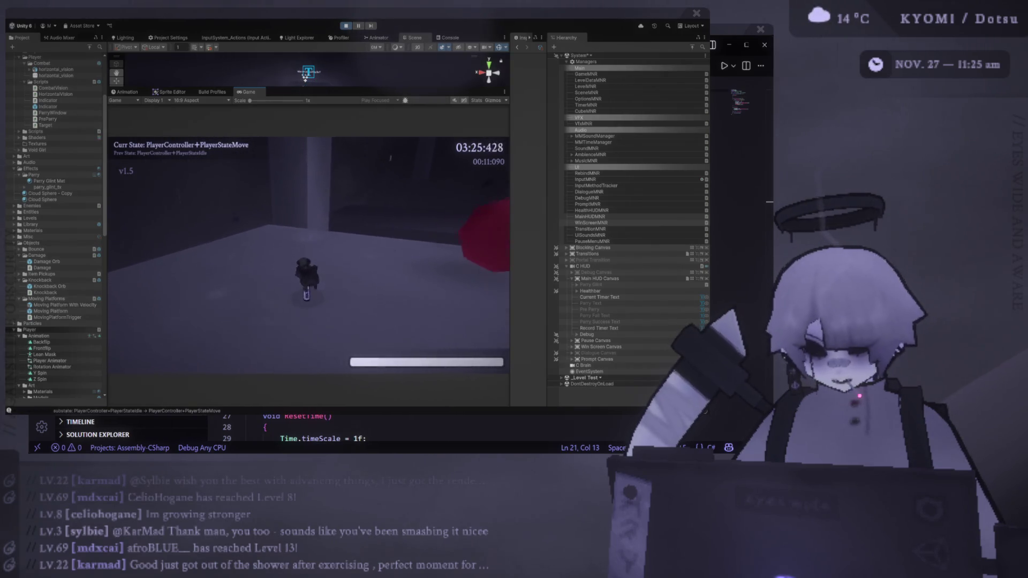
pyautogui.press('space')
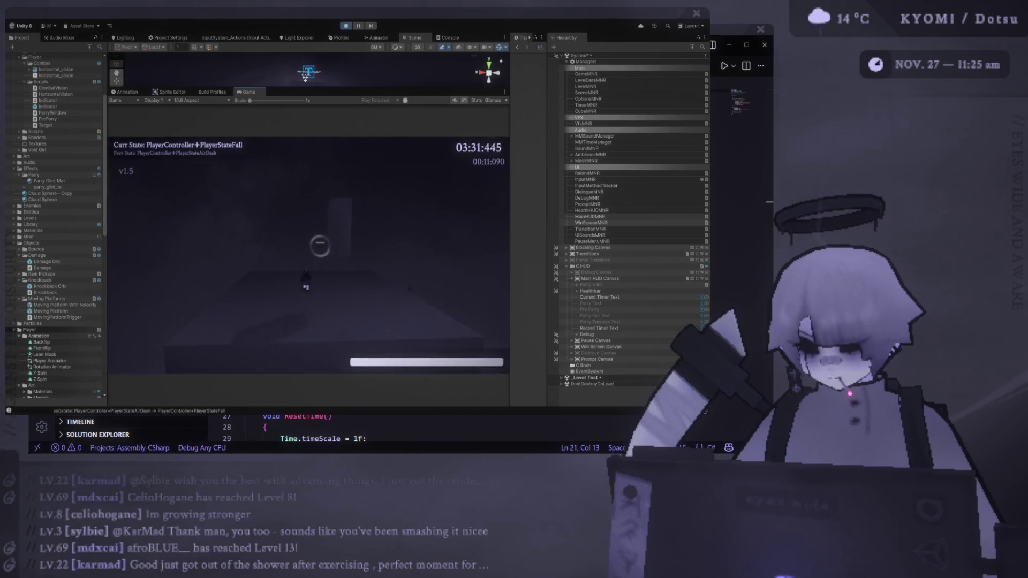
pyautogui.press('space')
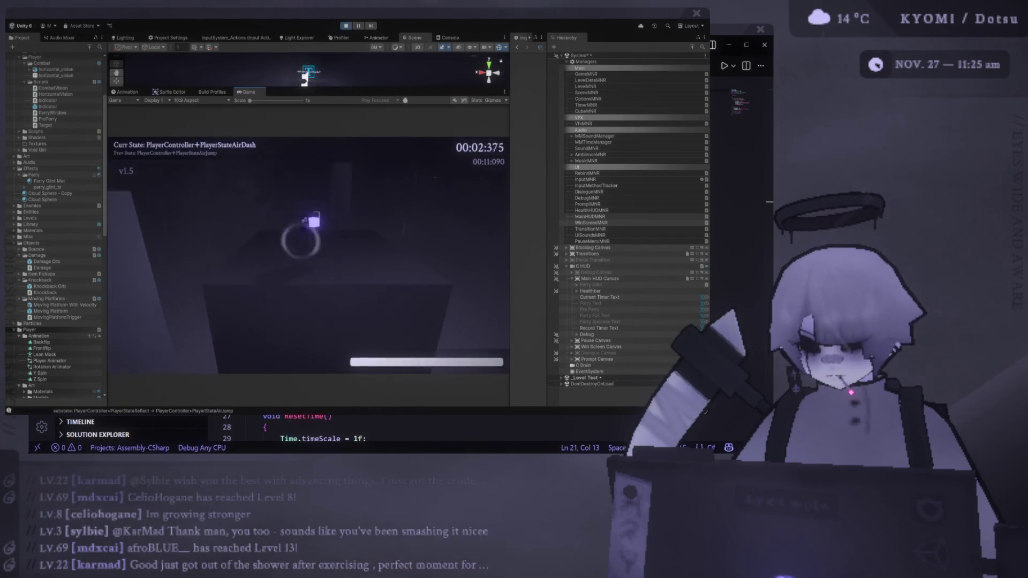
pyautogui.press('e')
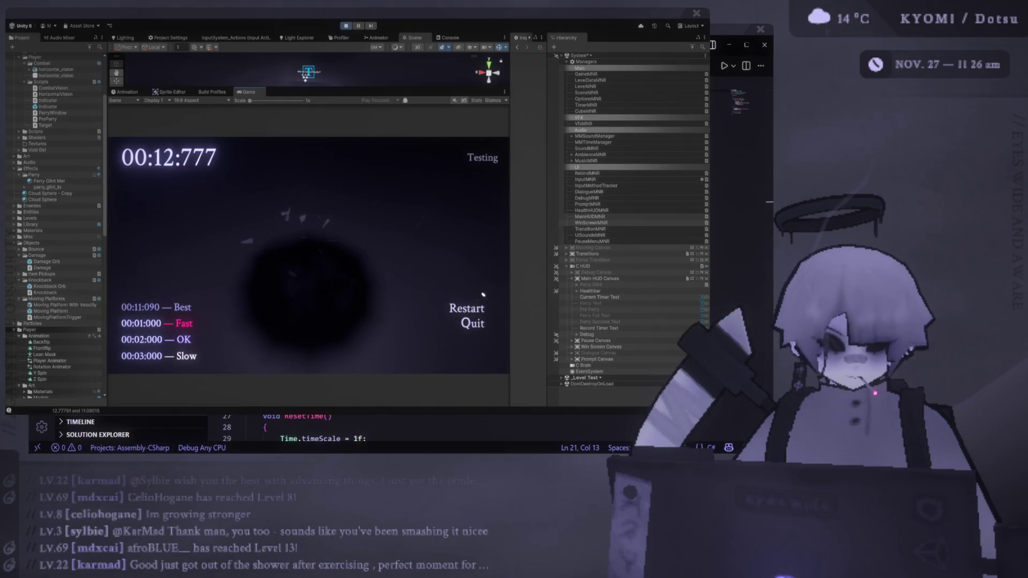
# - Restart the level from the finish screen and jump off the ground
pyautogui.press('Return')
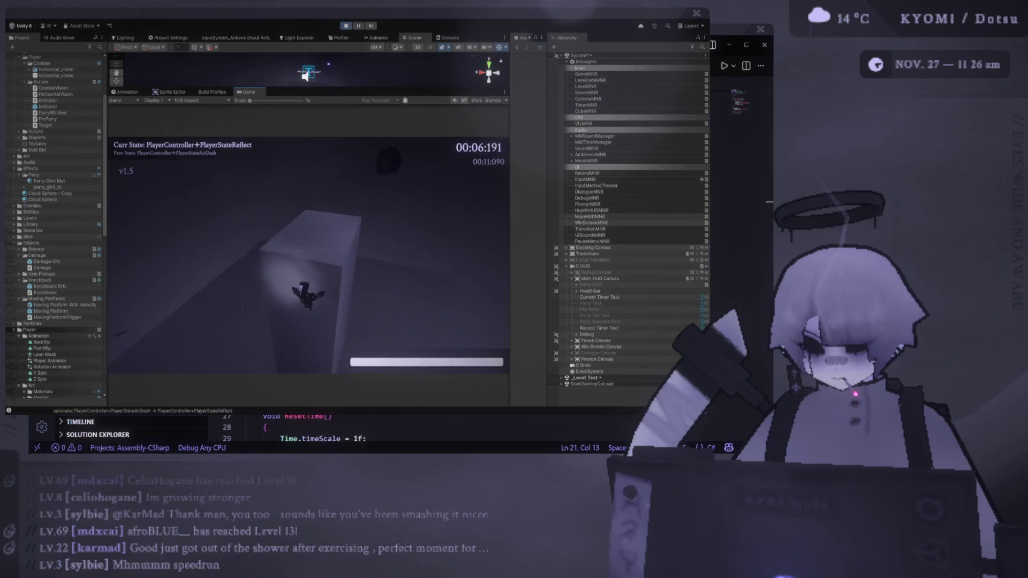
pyautogui.press('space')
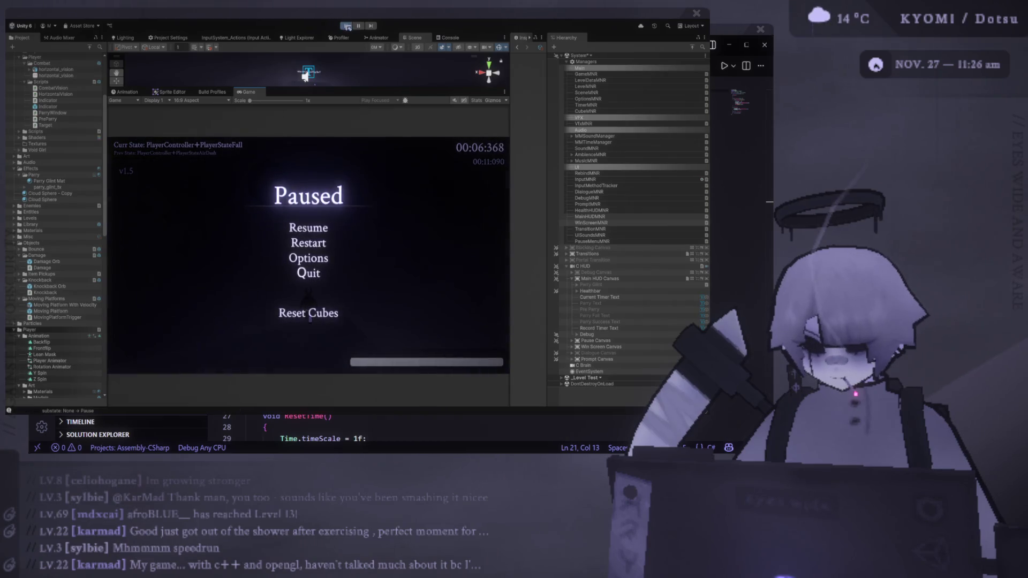
# - Reset the level with R so the player stands idle at 00:01:862
pyautogui.press('r')
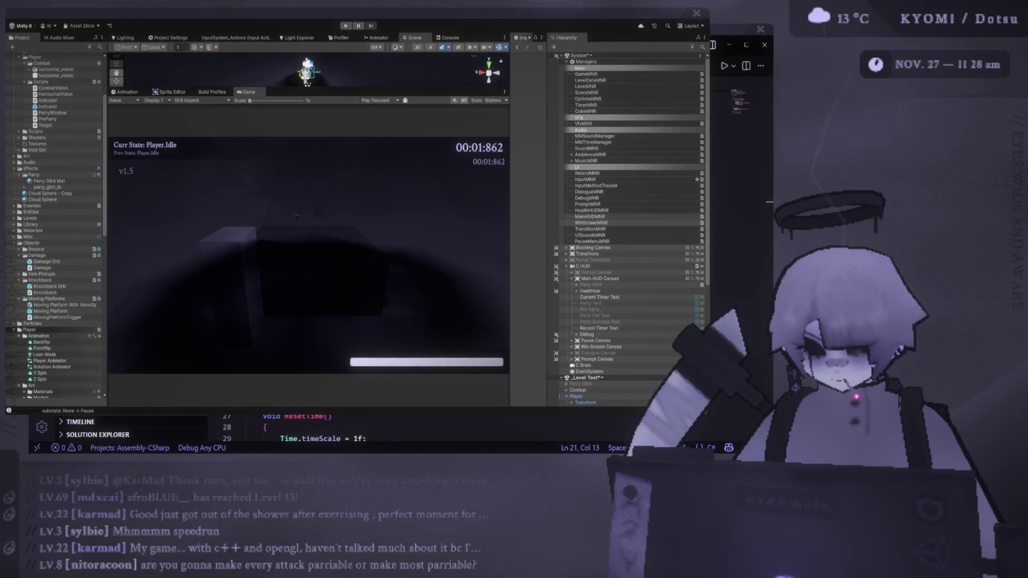
# - Enlarge the Scene view, frame Pre Parry in 2D, reveal the parry texts and move Pre-Parry lower
pyautogui.moveTo(307, 87); pyautogui.dragTo(308, 240)
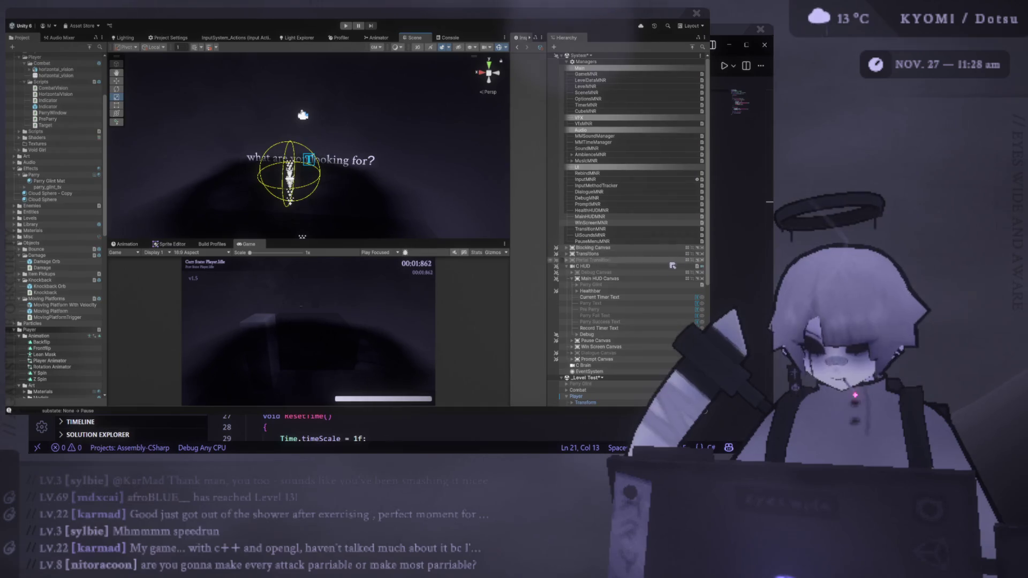
pyautogui.click(588, 309)
pyautogui.press('f')
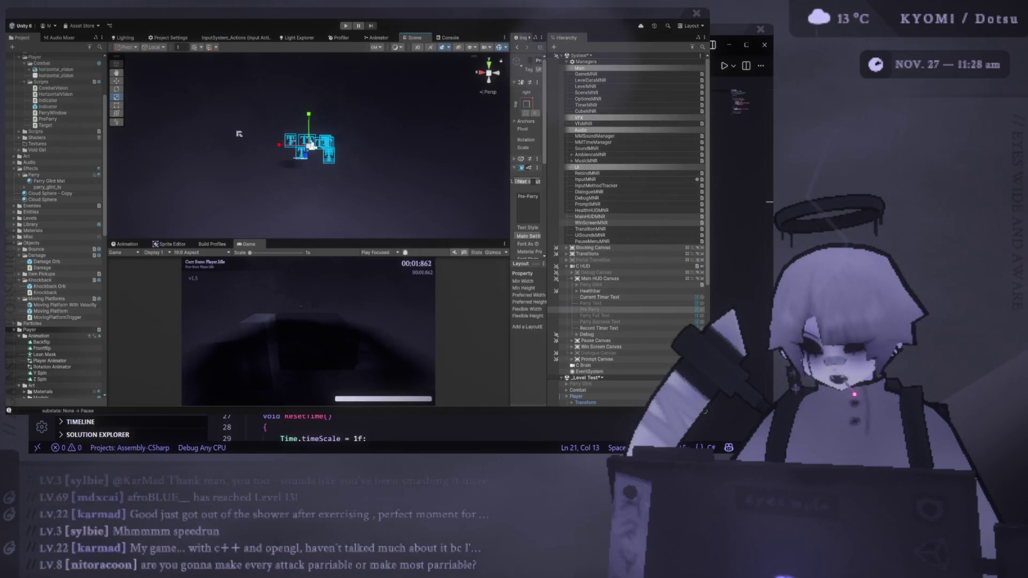
pyautogui.click(418, 48)
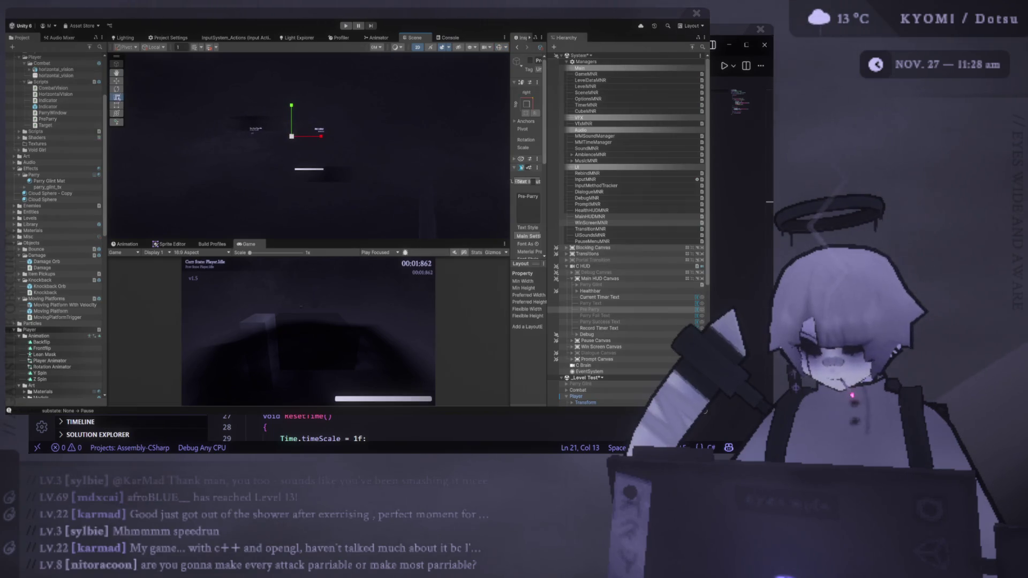
pyautogui.press('f')
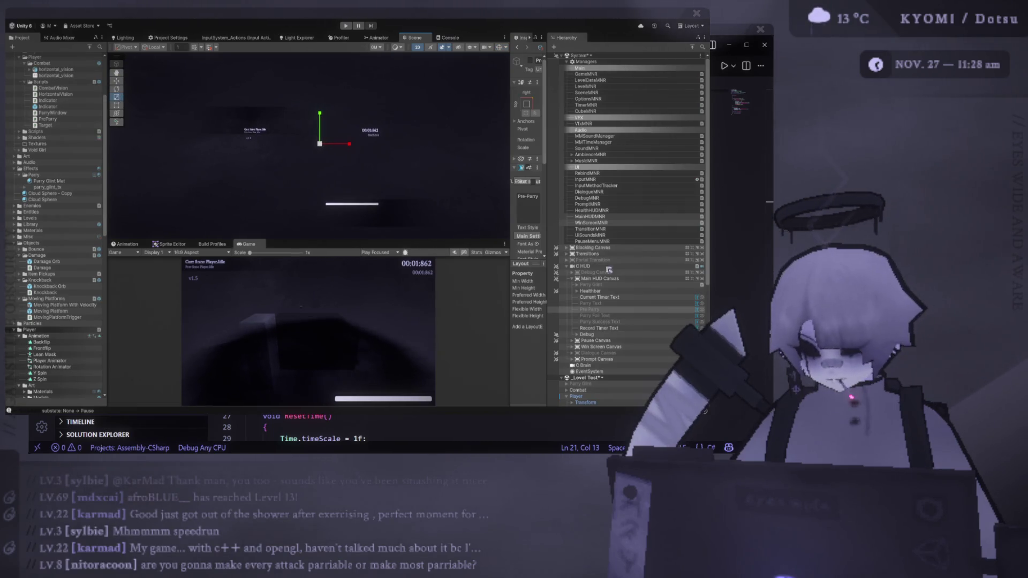
pyautogui.hotkey('alt', 'shift', 'a')
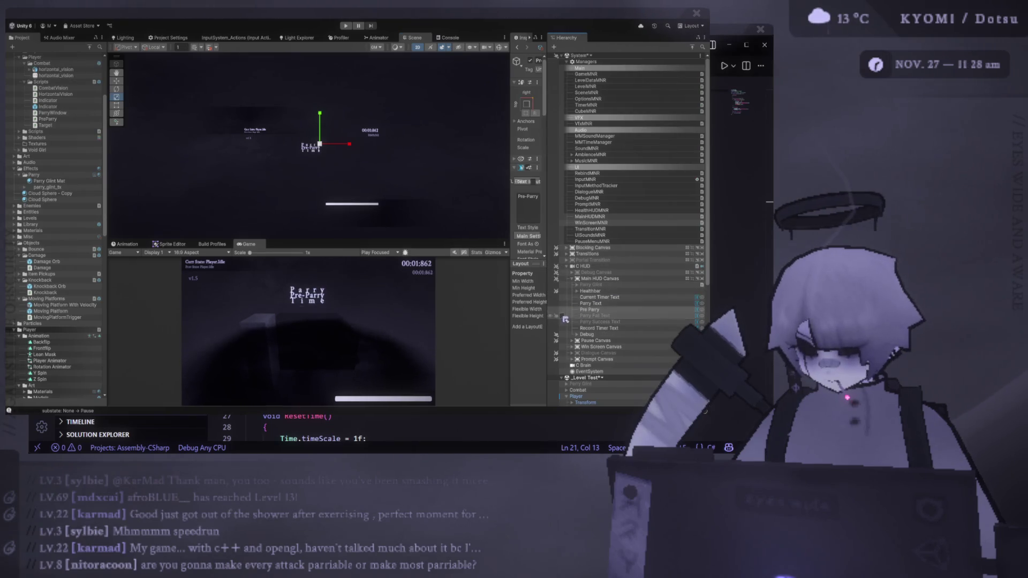
pyautogui.scroll(5, 339, 165)
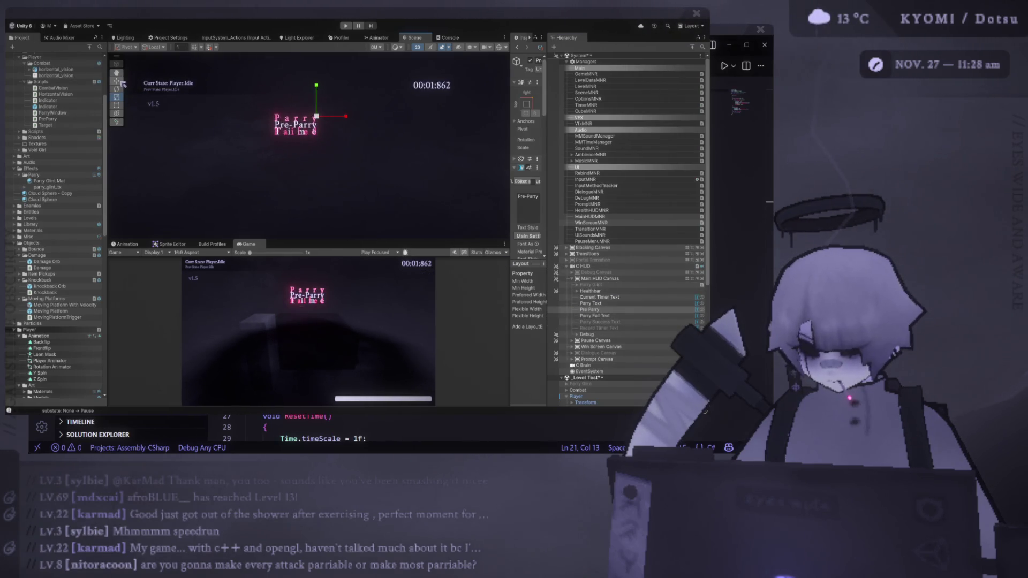
pyautogui.moveTo(330, 95)
pyautogui.mouseDown()
pyautogui.moveTo(328, 161)
pyautogui.moveTo(403, 137)
pyautogui.moveTo(385, 149)
pyautogui.moveTo(259, 146)
pyautogui.mouseUp()
# - Show Parry Success Text, move it below the Pre-Parry label, and save the scene
pyautogui.click(603, 317)
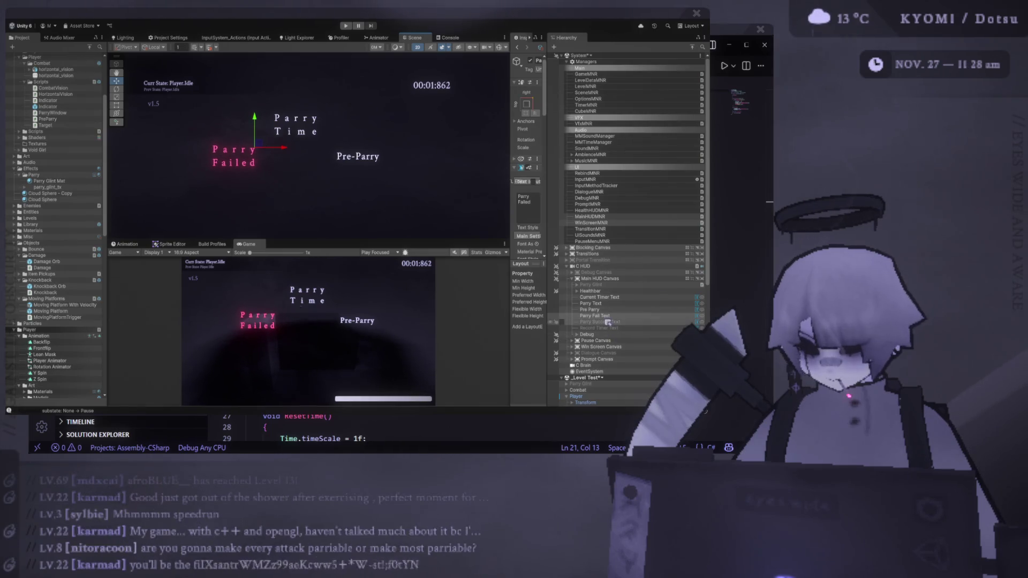
pyautogui.click(559, 322)
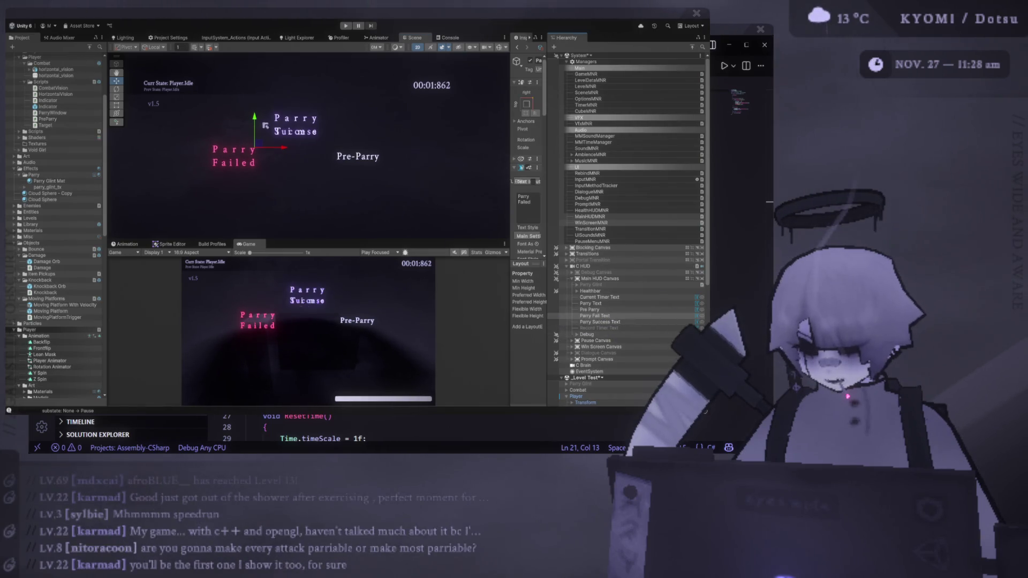
pyautogui.click(600, 321)
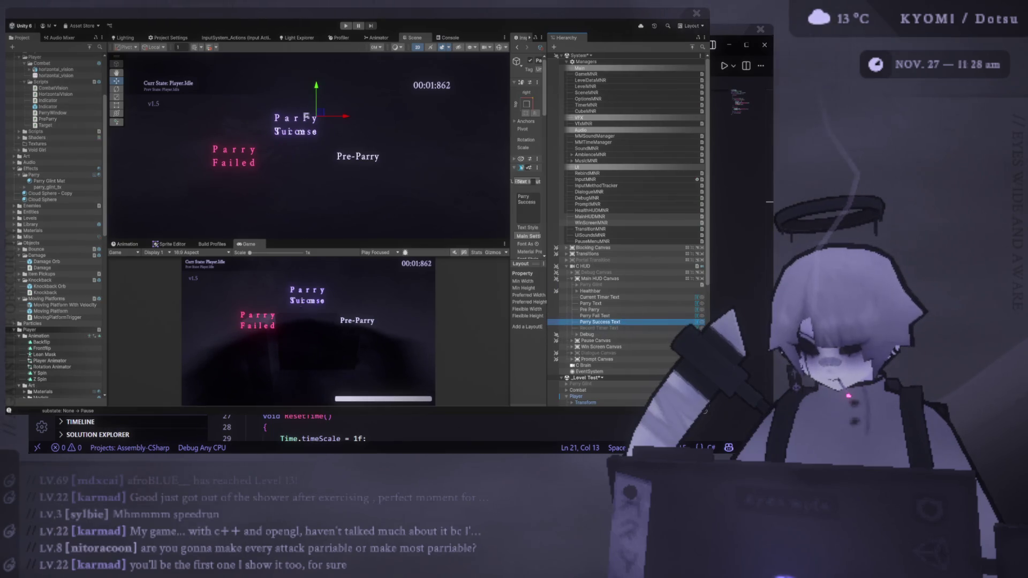
pyautogui.moveTo(317, 95); pyautogui.dragTo(323, 162)
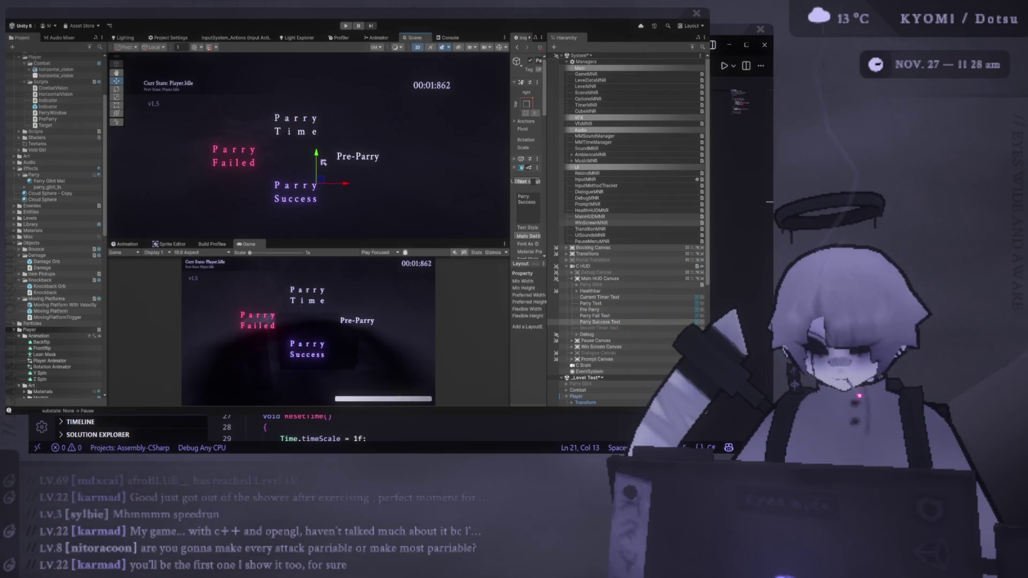
pyautogui.hotkey('ctrl', 's')
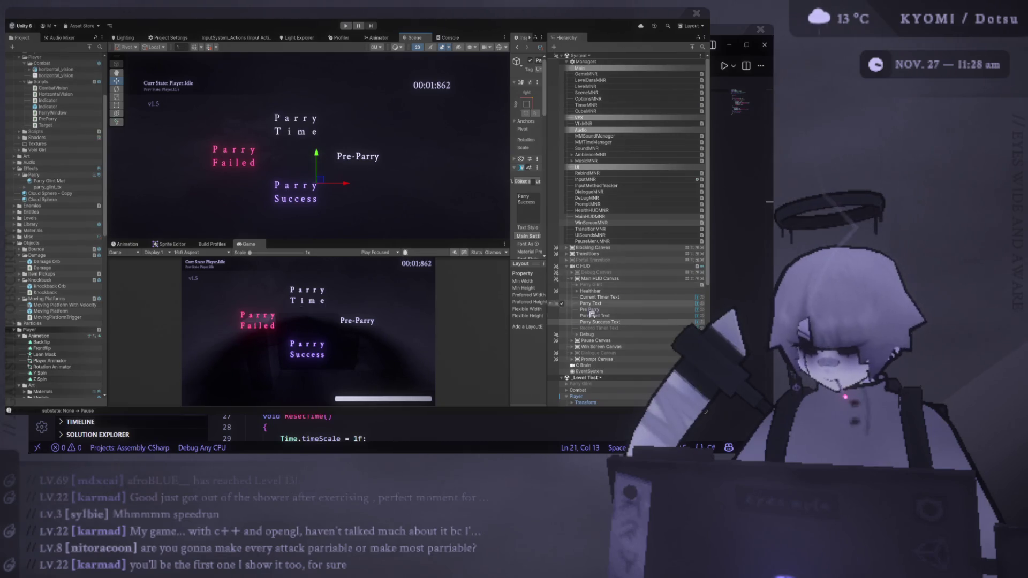
# - Hide the Parry Success, Parry Fail, Pre Parry and Parry Text labels again
pyautogui.click(562, 322)
pyautogui.click(562, 315)
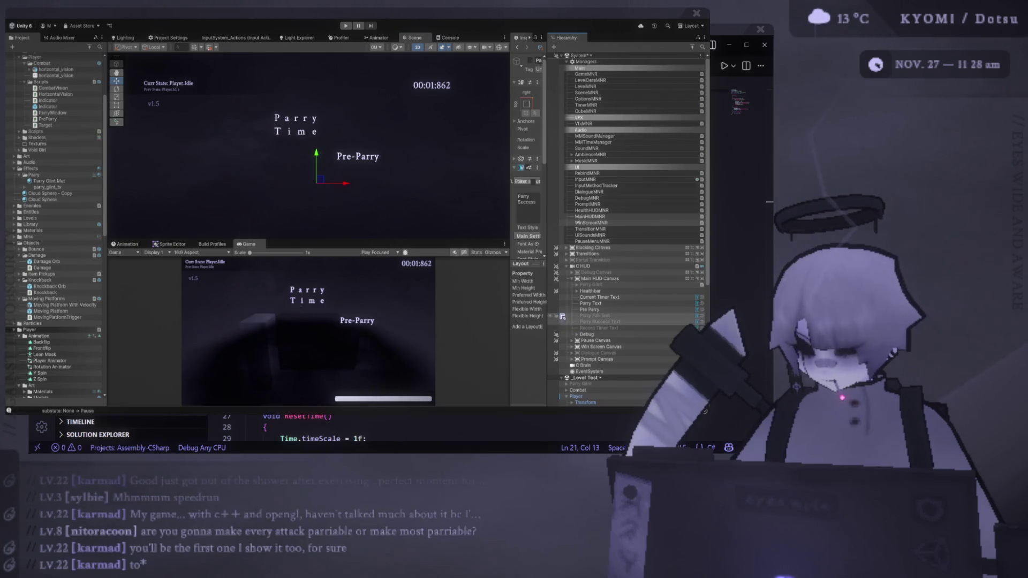
pyautogui.click(562, 309)
pyautogui.click(562, 306)
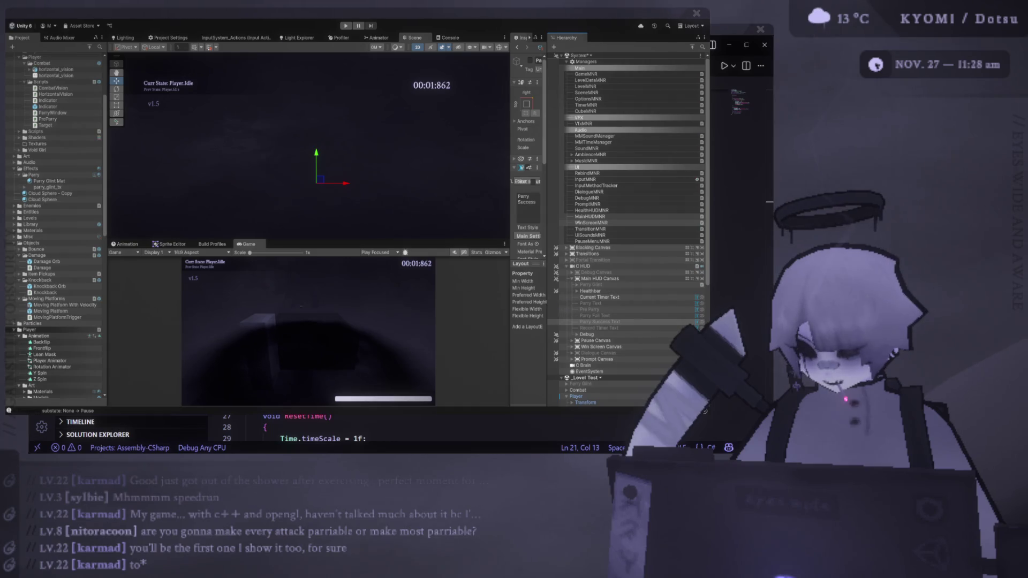
# - Run the level in play mode, air-dashing through it, pausing briefly, then stop playing
pyautogui.click(345, 26)
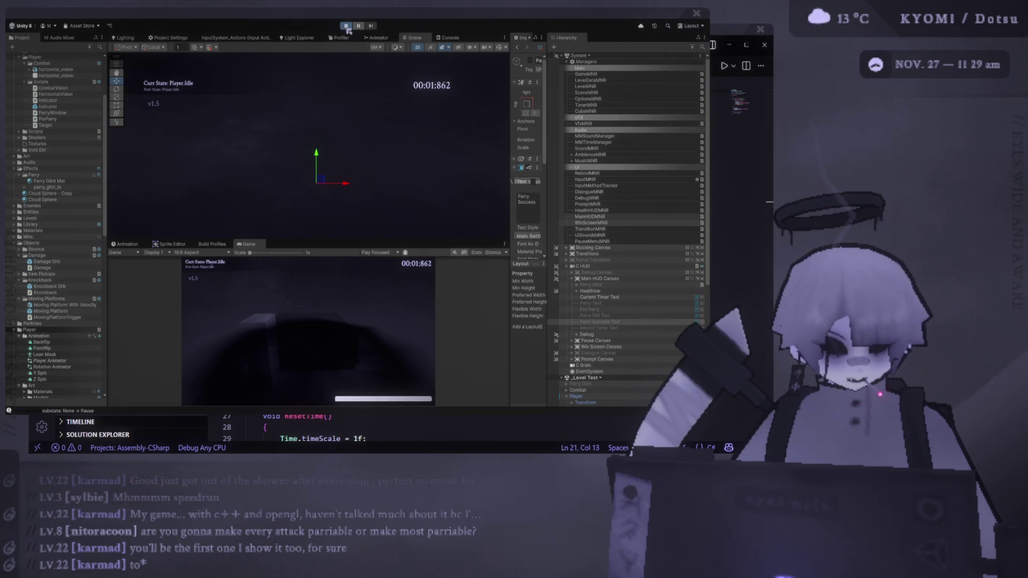
pyautogui.click(346, 25)
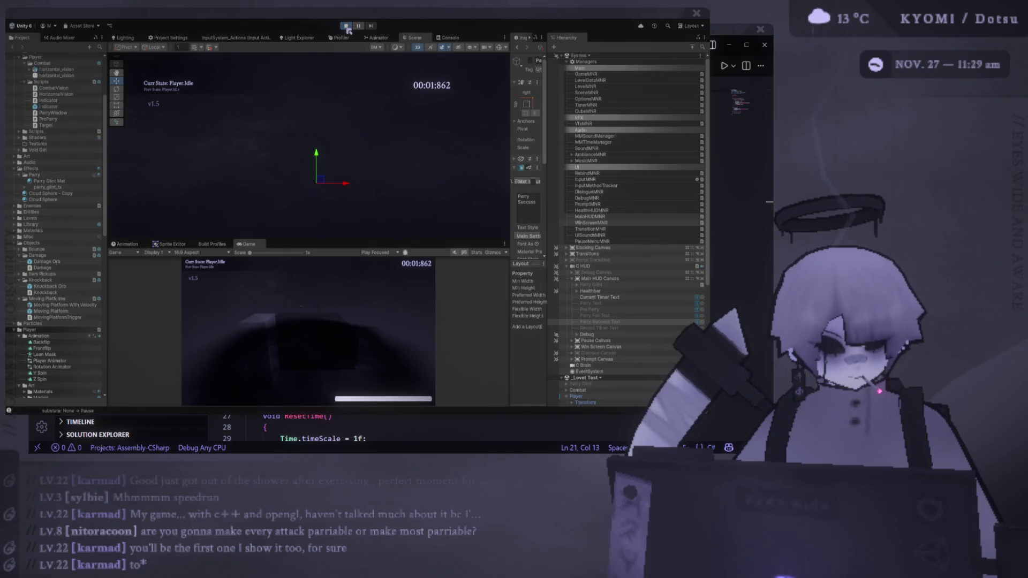
pyautogui.click(346, 26)
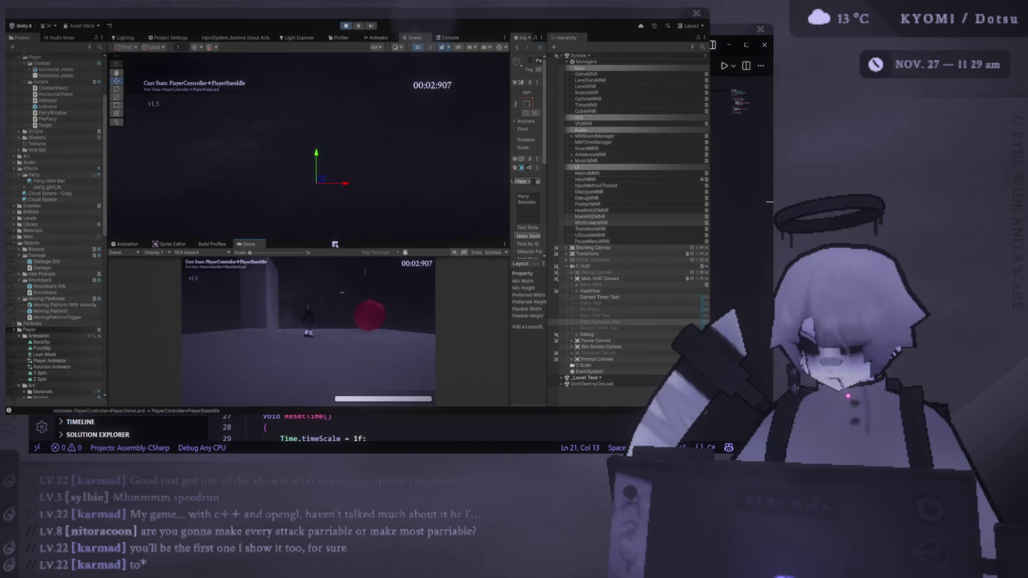
pyautogui.hotkey('shift', 'space')
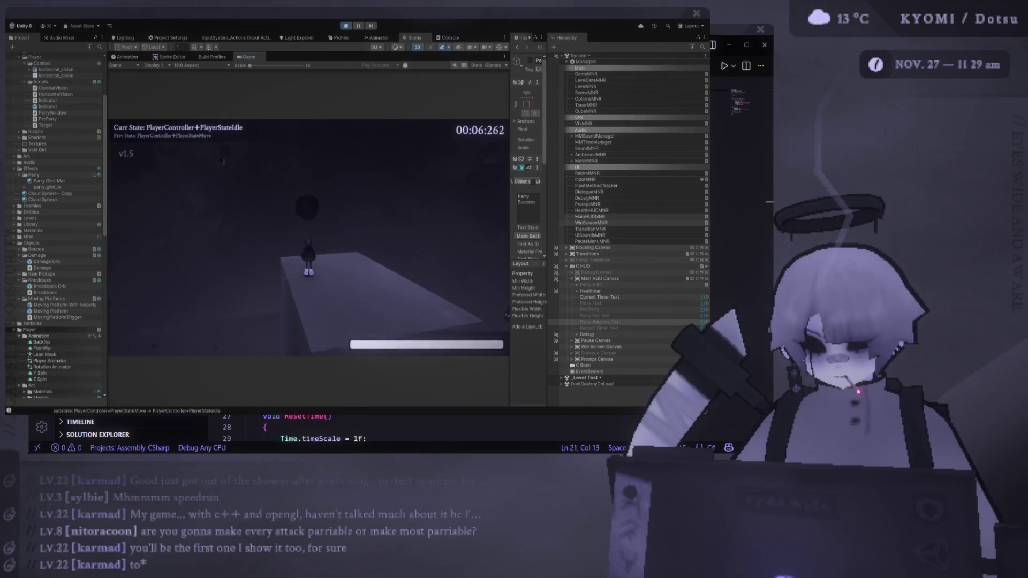
pyautogui.press('Escape')
pyautogui.press('Escape')
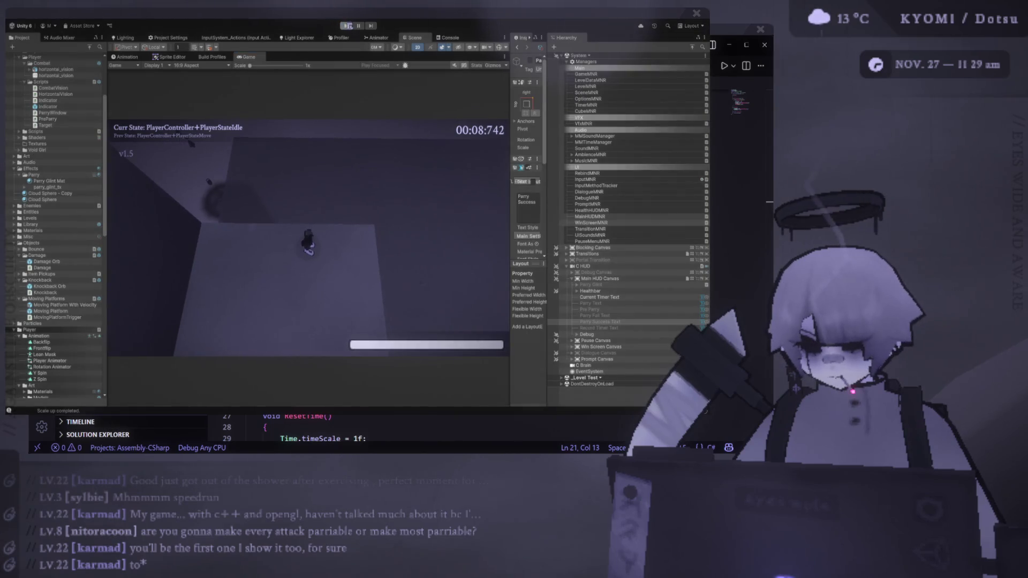
pyautogui.click(346, 26)
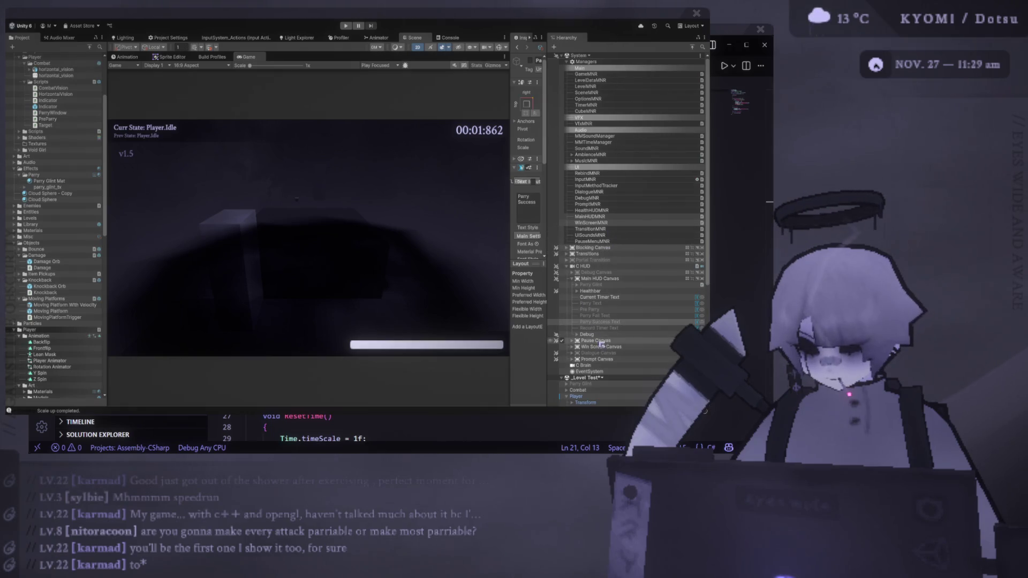
# - Select Pre Parry Window, dock a 3D Scene view above Game with Gizmos on, and start Play
pyautogui.scroll(-5, 602, 344)
pyautogui.click(597, 300)
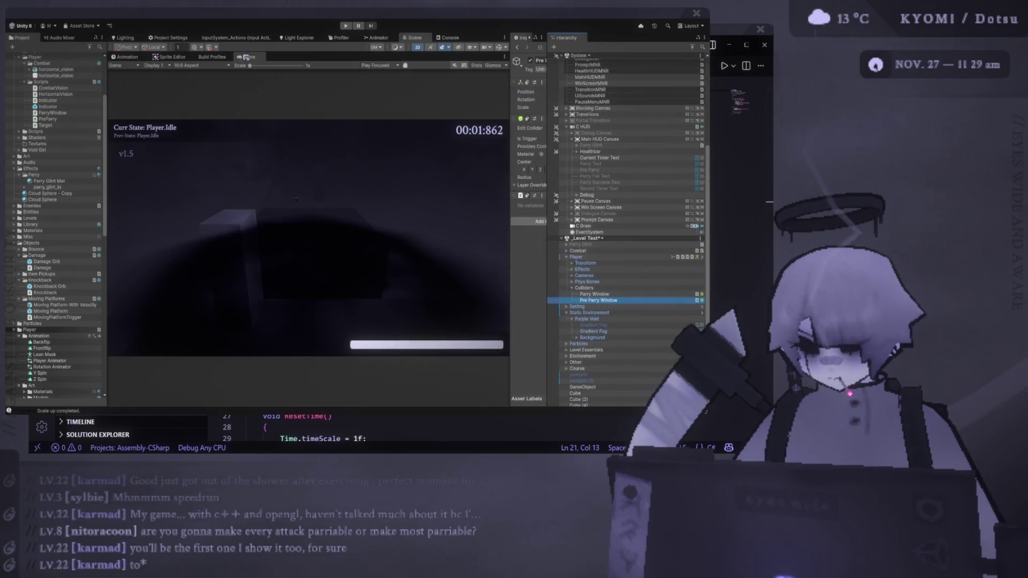
pyautogui.moveTo(247, 57); pyautogui.dragTo(250, 220)
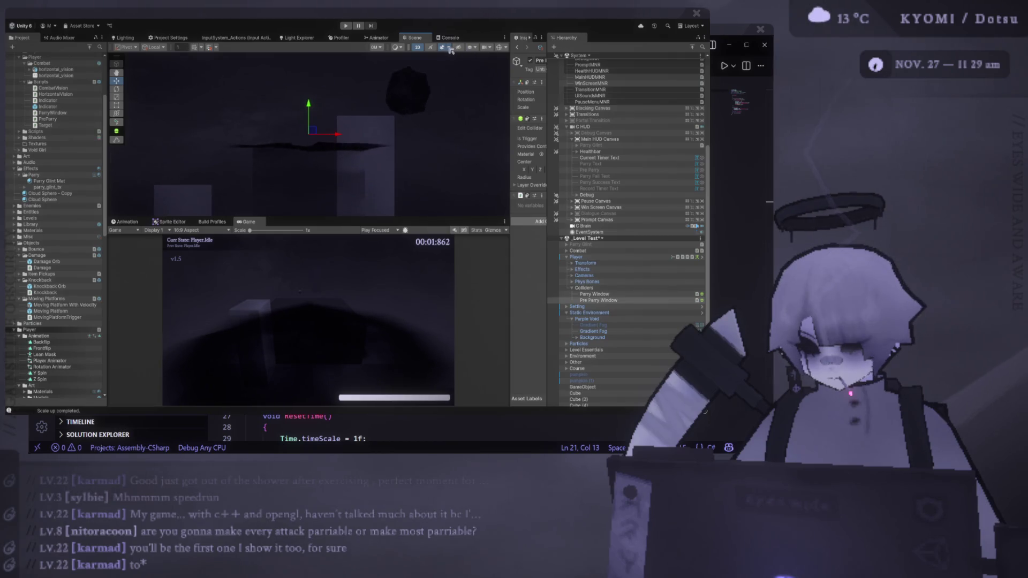
pyautogui.click(416, 47)
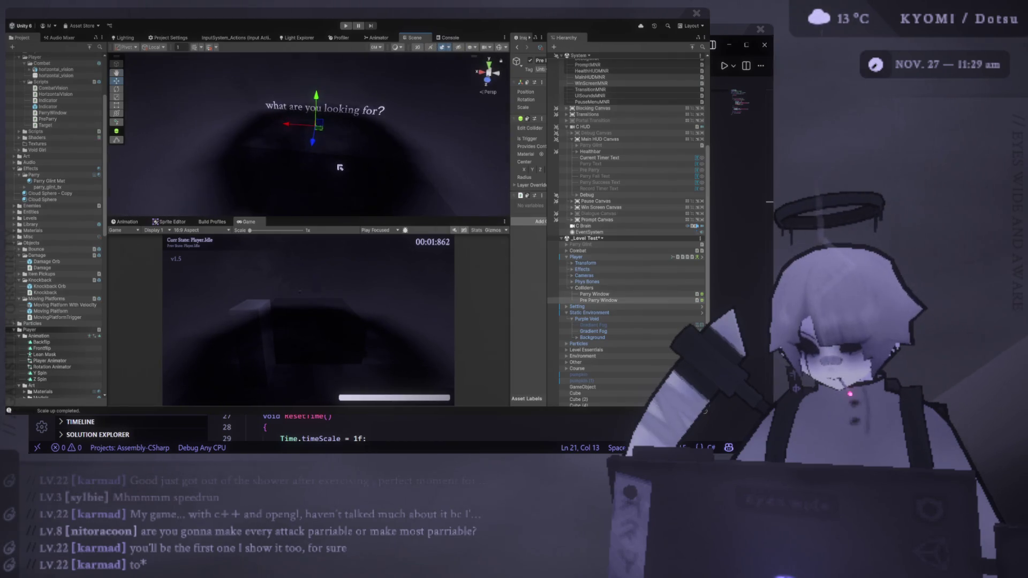
pyautogui.moveTo(509, 102); pyautogui.dragTo(407, 102)
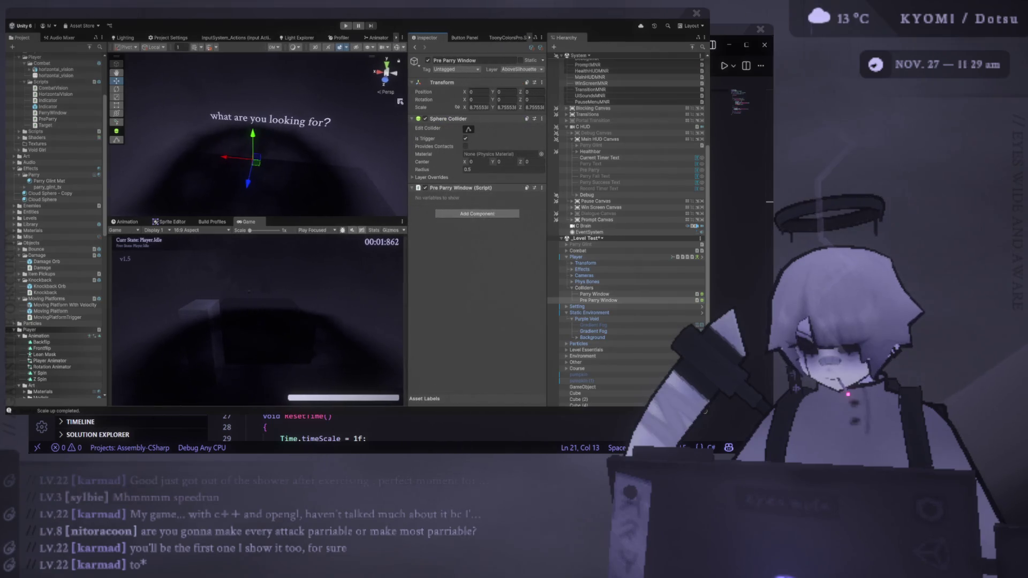
pyautogui.click(397, 48)
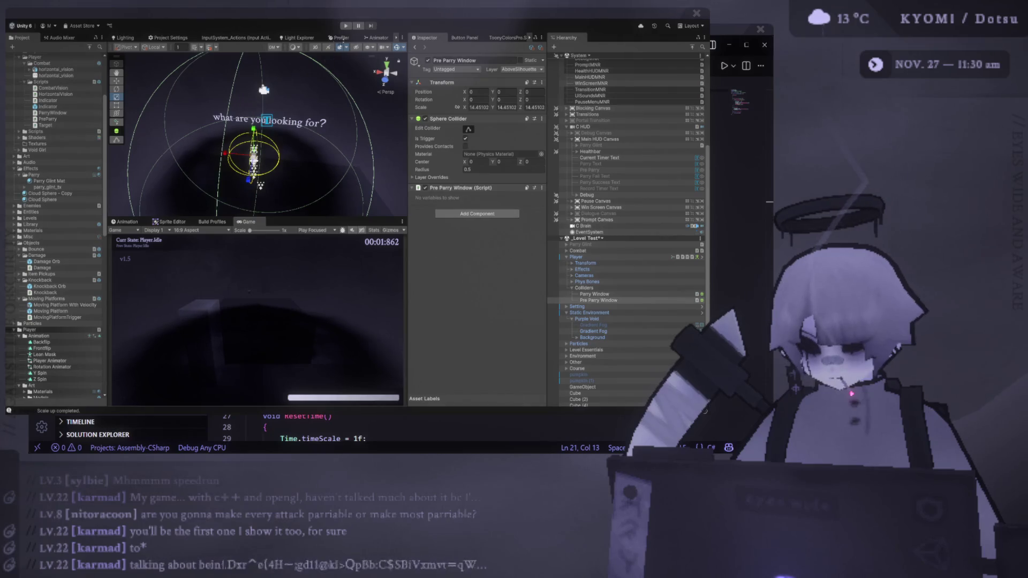
pyautogui.click(346, 26)
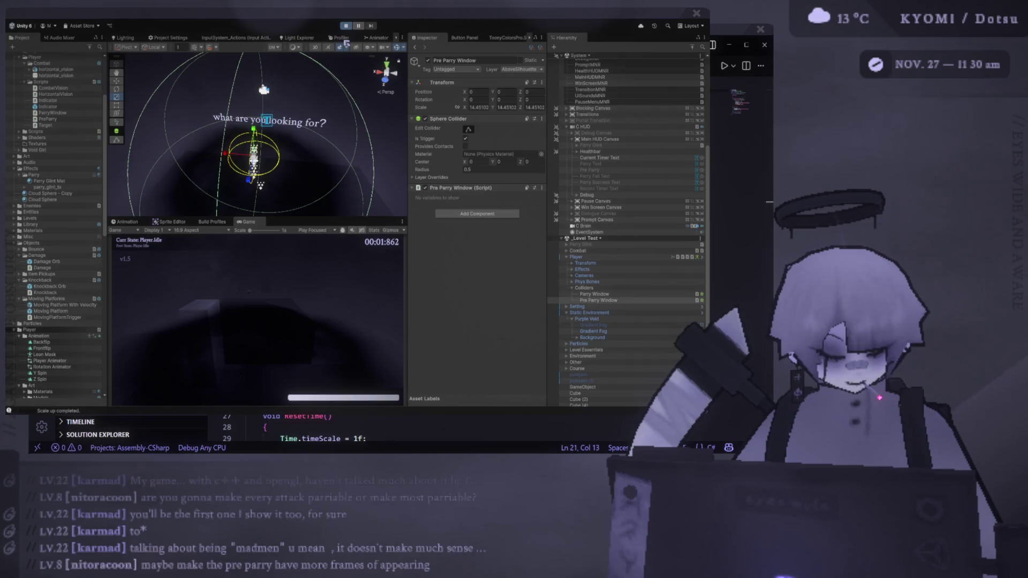
# - Restart the level repeatedly, dashing and pressing F to parry orbs, then pause the game
pyautogui.press('r')
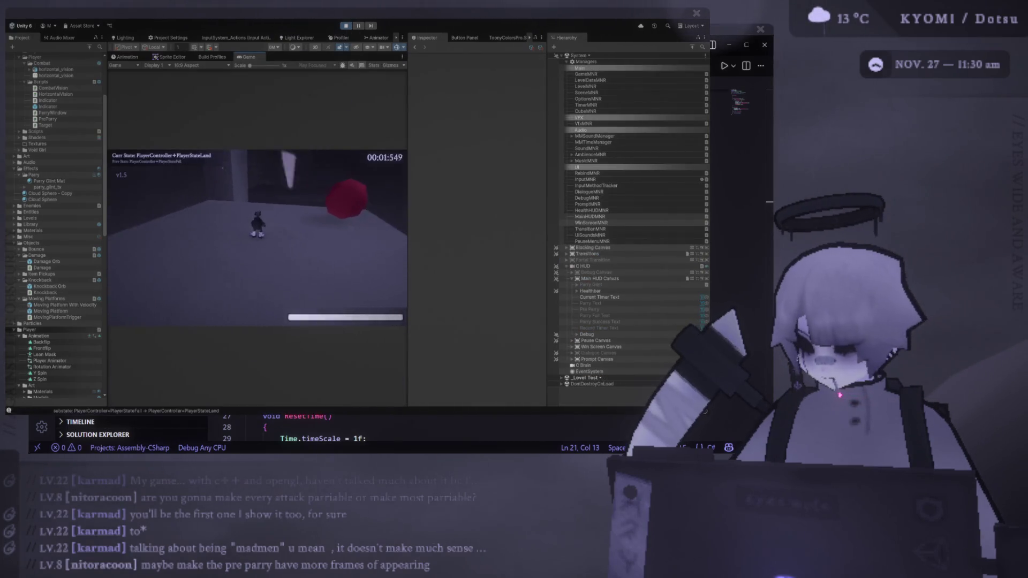
pyautogui.press('Escape')
pyautogui.press('Escape')
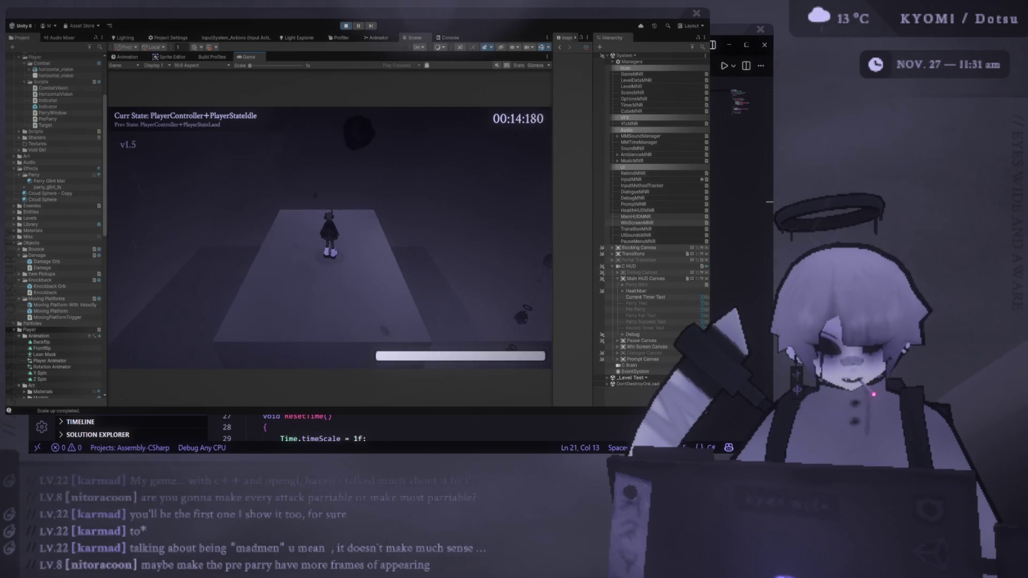
pyautogui.press('r')
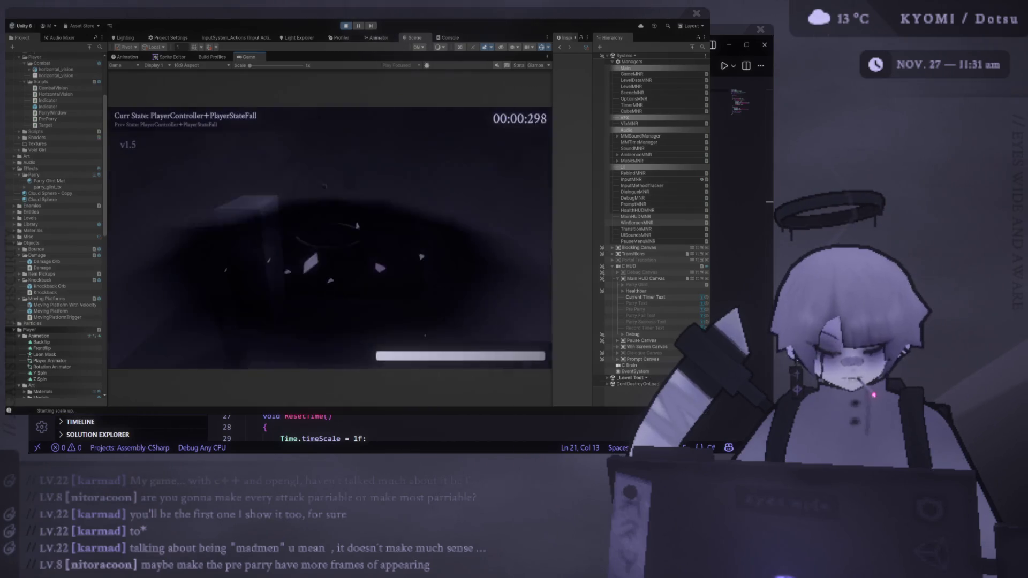
pyautogui.press('shift')
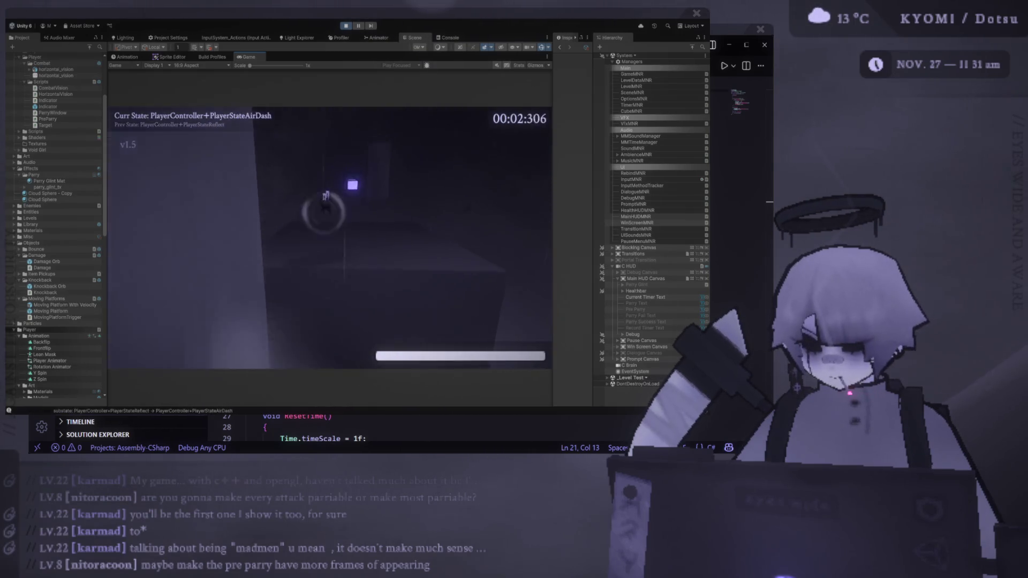
pyautogui.press('f')
pyautogui.press('r')
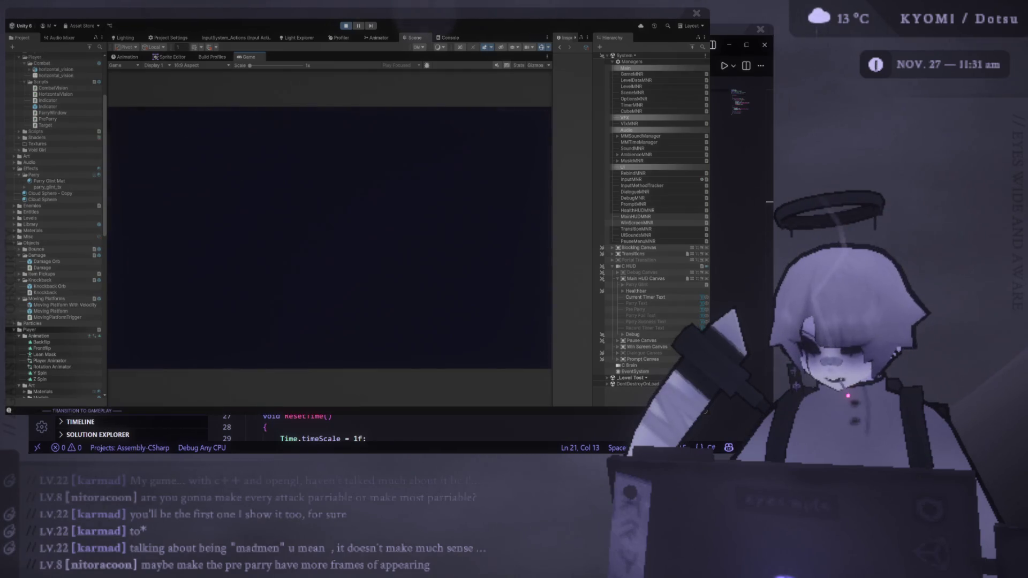
pyautogui.press('shift')
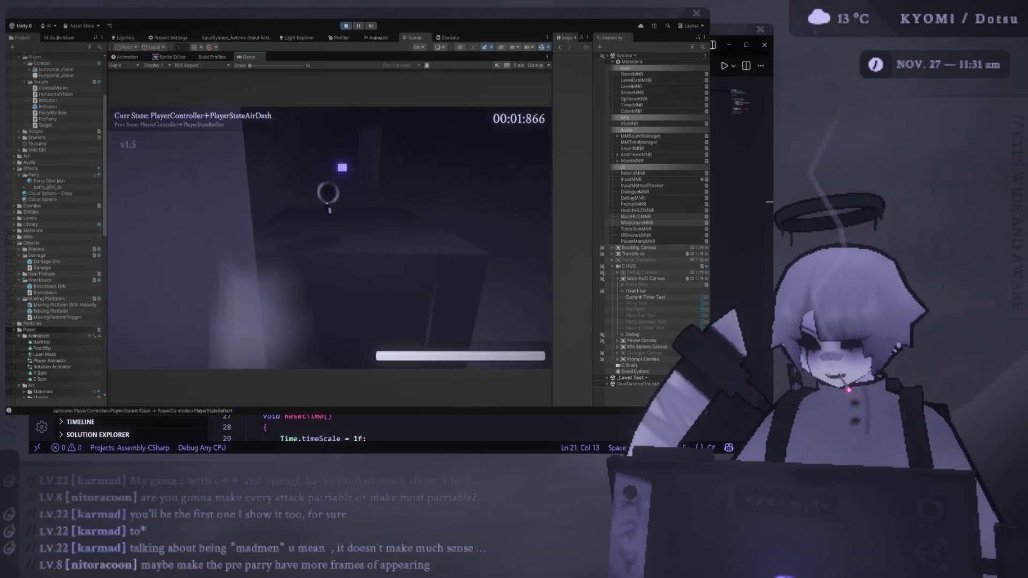
pyautogui.press('f')
pyautogui.press('r')
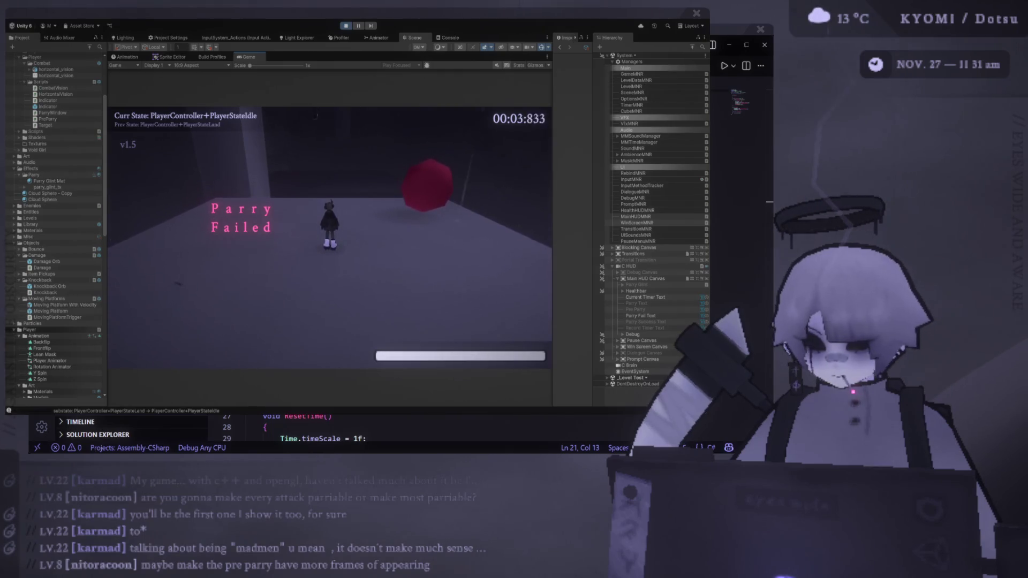
pyautogui.press('Escape')
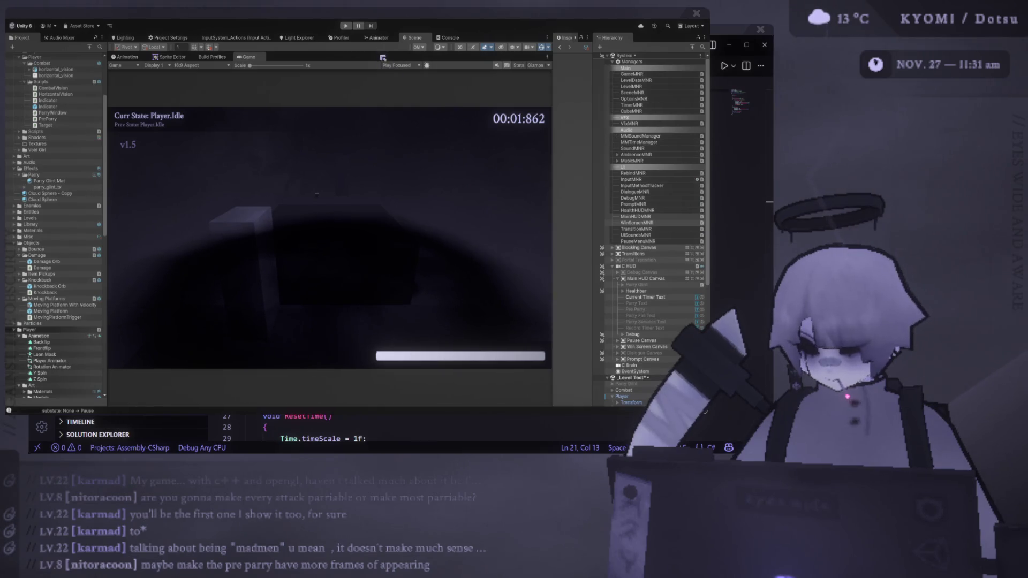
# - Select Pre Parry Window, bring the Scene view above Game, orbit around the player, and enter play mode
pyautogui.scroll(-5, 667, 361)
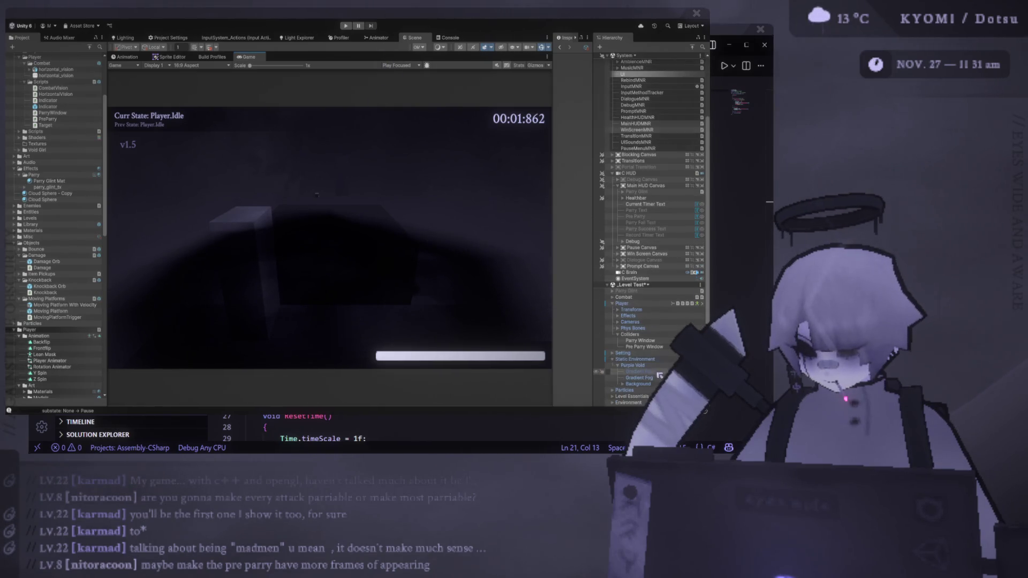
pyautogui.click(664, 347)
pyautogui.moveTo(334, 53); pyautogui.dragTo(336, 188)
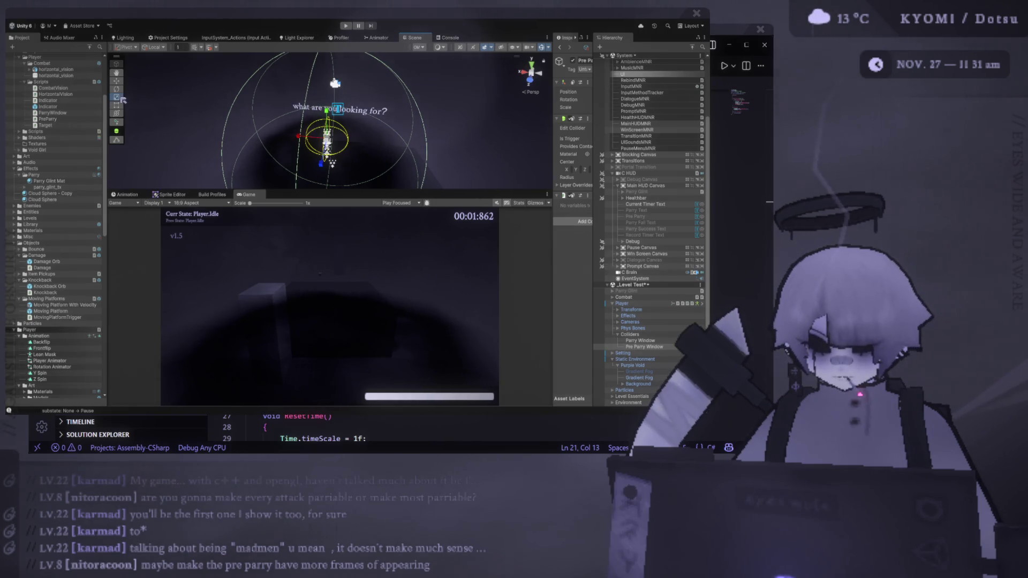
pyautogui.moveTo(321, 128)
pyautogui.mouseDown()
pyautogui.moveTo(268, 120)
pyautogui.moveTo(313, 163)
pyautogui.moveTo(476, 118)
pyautogui.moveTo(432, 112)
pyautogui.moveTo(407, 88)
pyautogui.moveTo(297, 177)
pyautogui.moveTo(308, 161)
pyautogui.mouseUp()
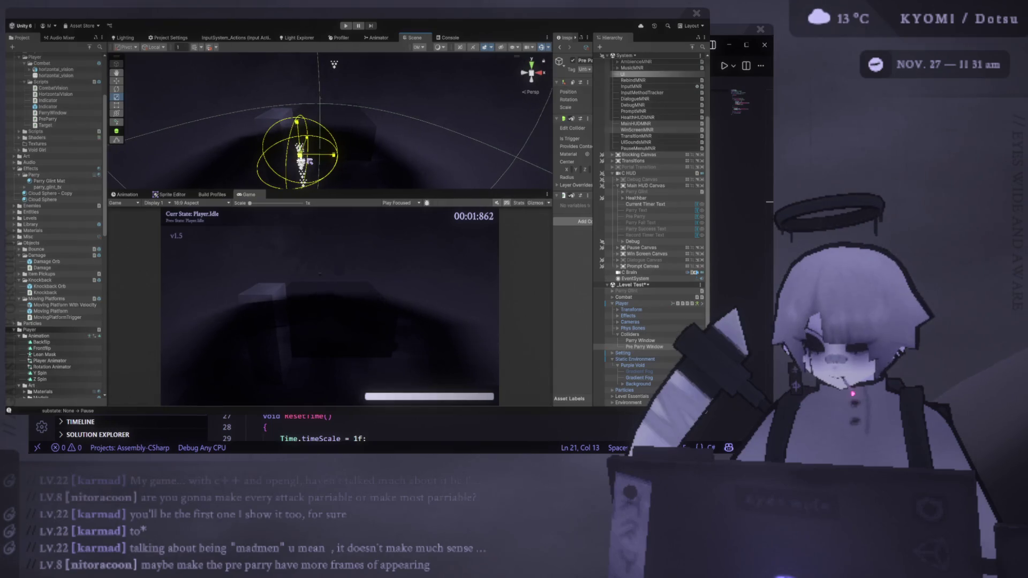
pyautogui.click(345, 27)
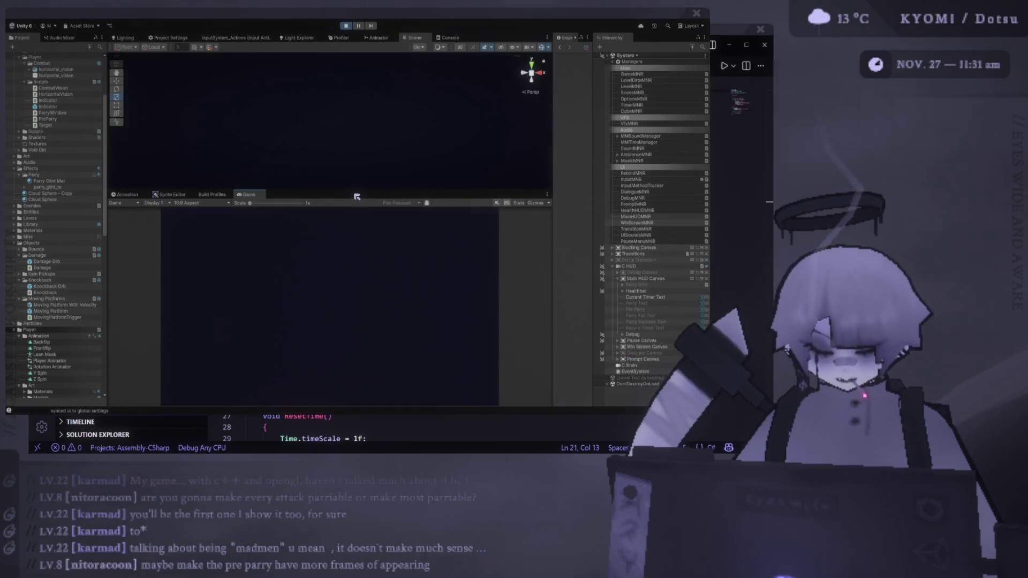
# - Jump, dash and press F to parry the orbs, fast-falling after a failed attempt
pyautogui.hotkey('shift', 'space')
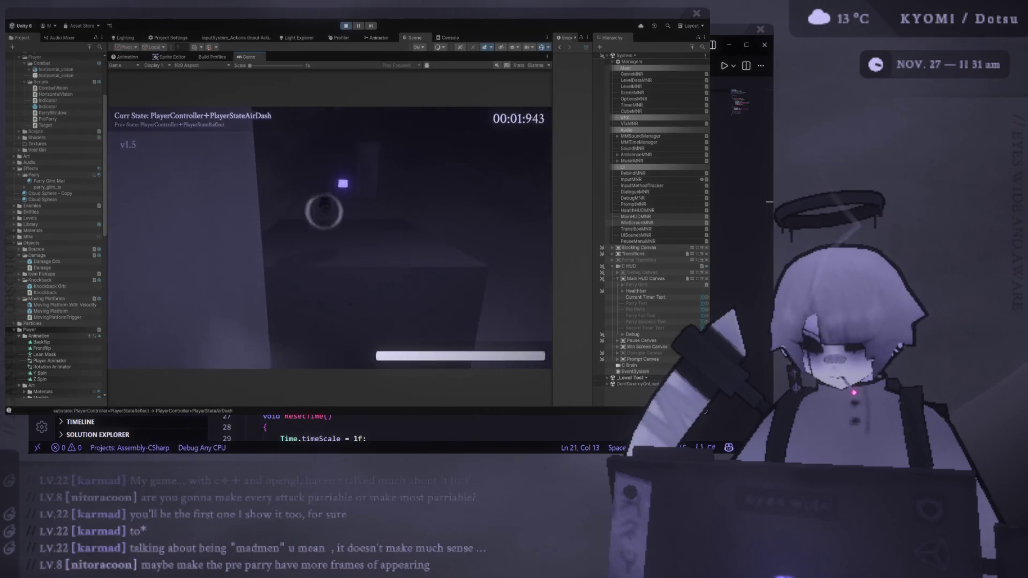
pyautogui.press('f')
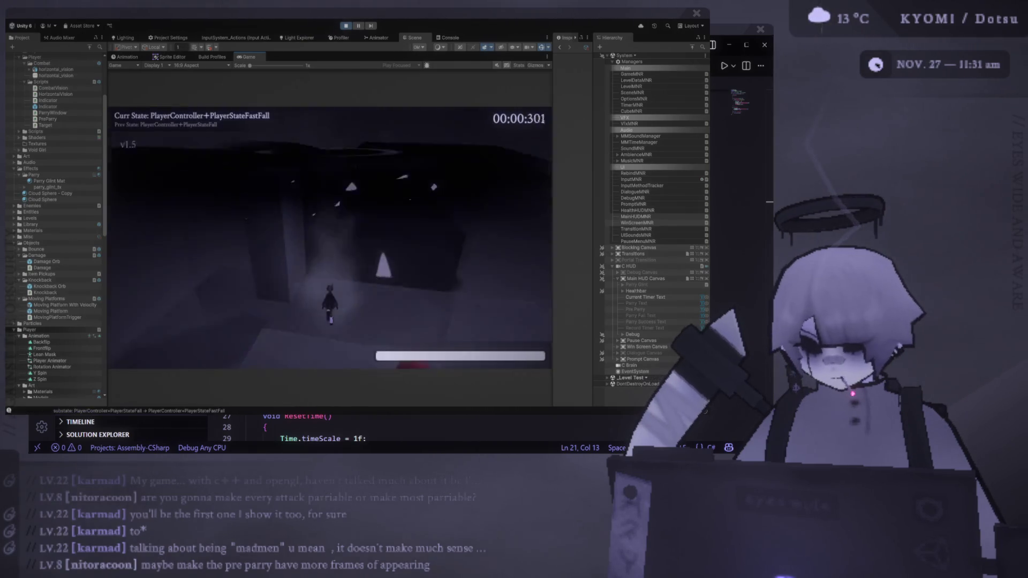
pyautogui.press('space')
pyautogui.press('shift')
pyautogui.press('f')
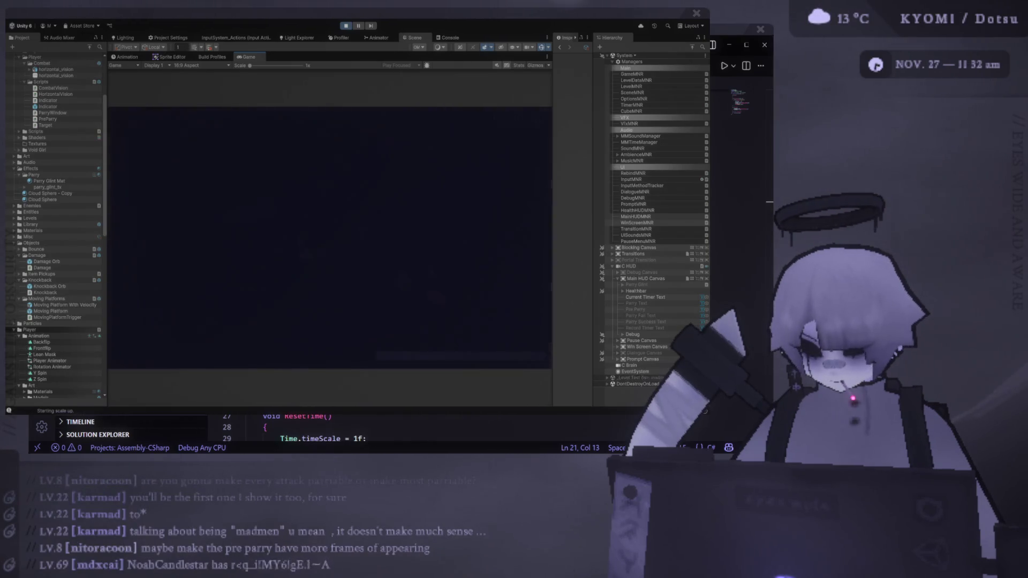
pyautogui.press('shift')
pyautogui.press('space')
pyautogui.press('f')
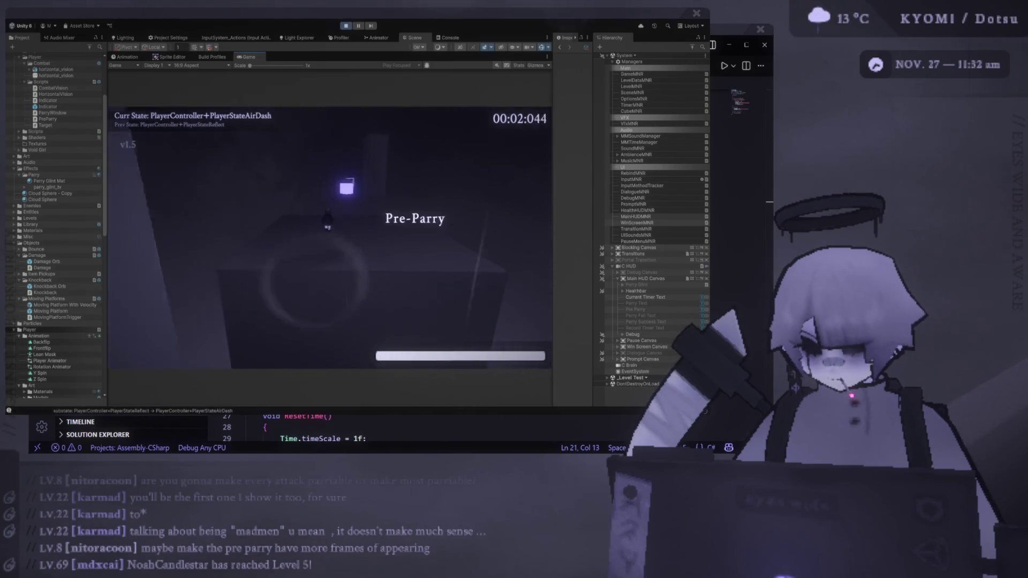
pyautogui.press('f')
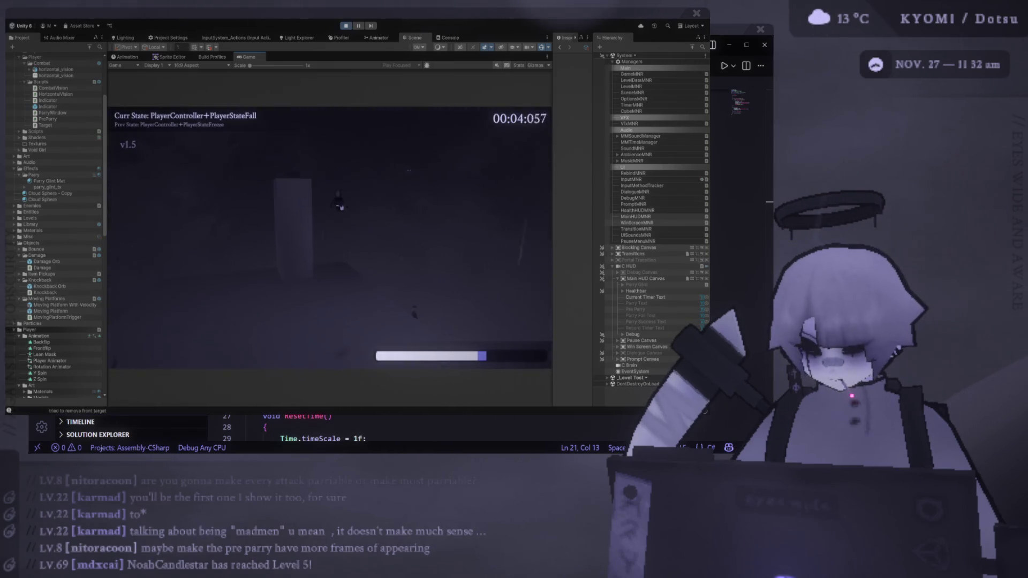
pyautogui.press('s')
# - Air-dash and parry an orb, then jump and dash onward to land on the platform
pyautogui.press('space')
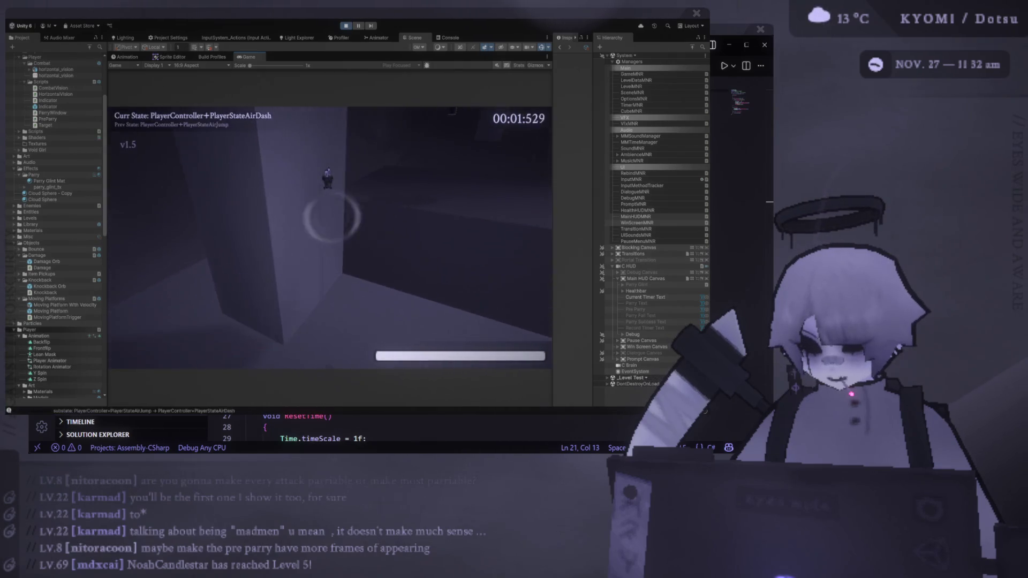
pyautogui.press('shift')
pyautogui.press('f')
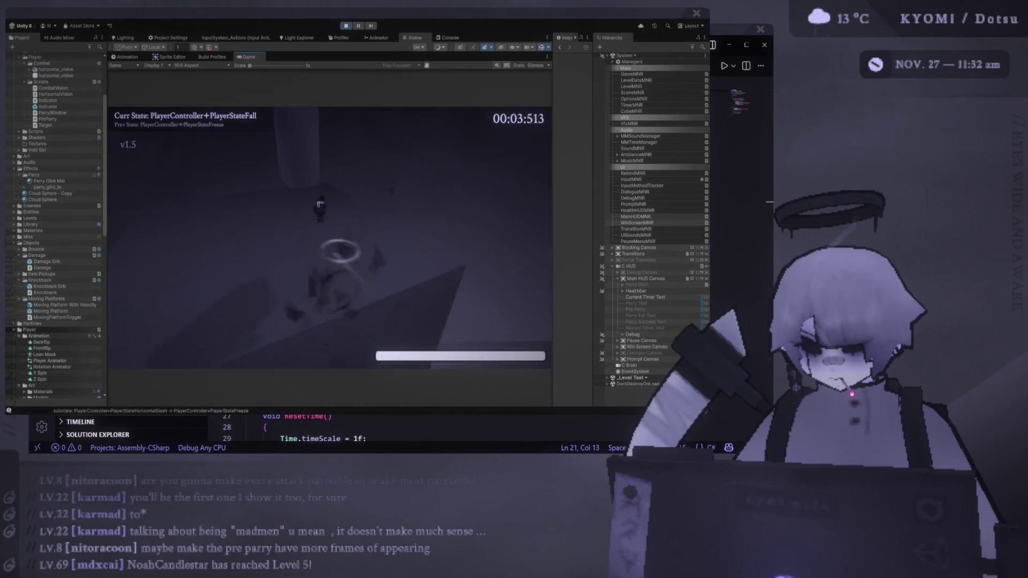
pyautogui.press('space')
pyautogui.press('shift')
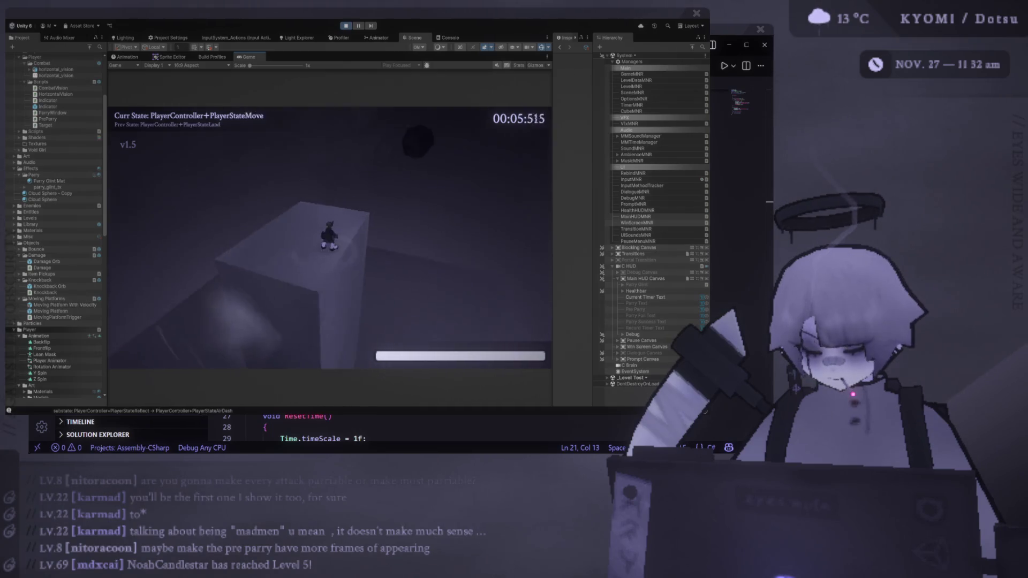
pyautogui.press('w')
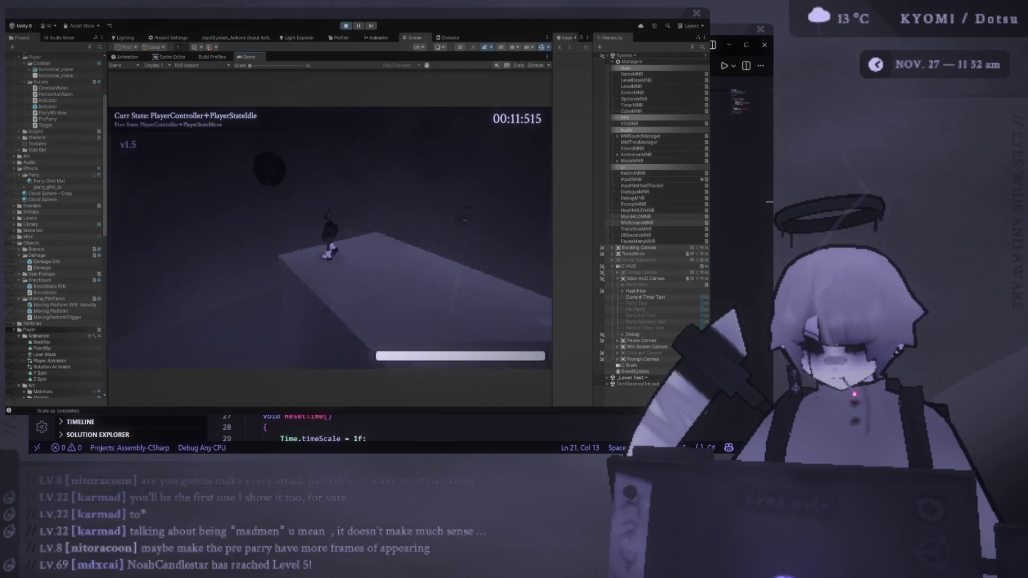
# - Restart several times, air-dashing to parry the projectile, then pause and stop the playtest
pyautogui.press('r')
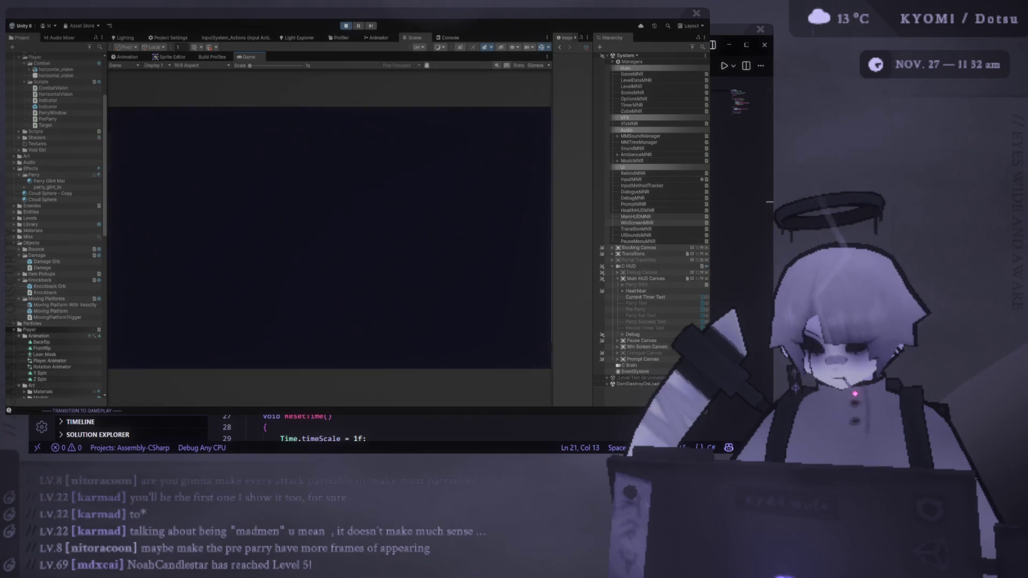
pyautogui.press('space')
pyautogui.press('space')
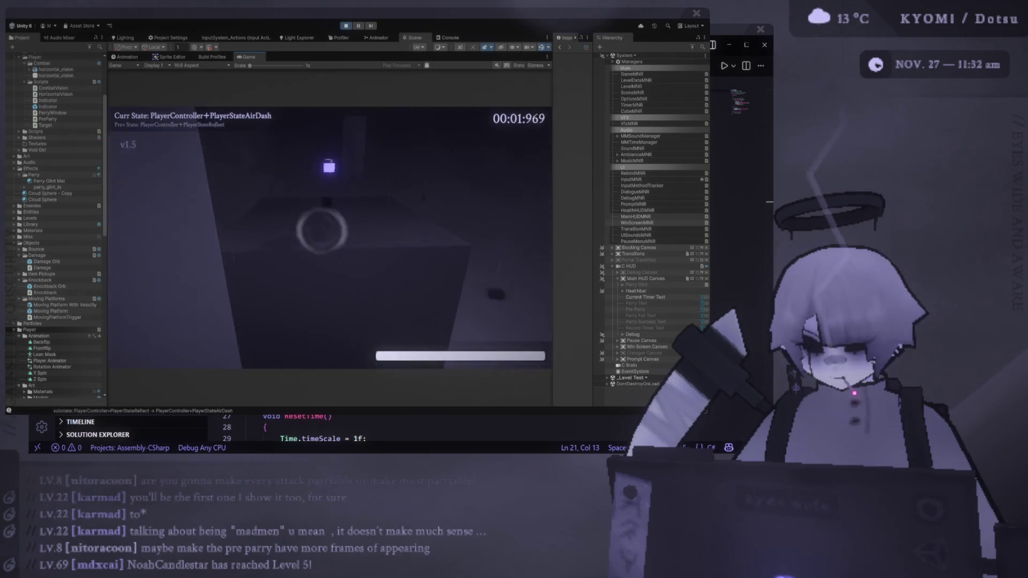
pyautogui.press('r')
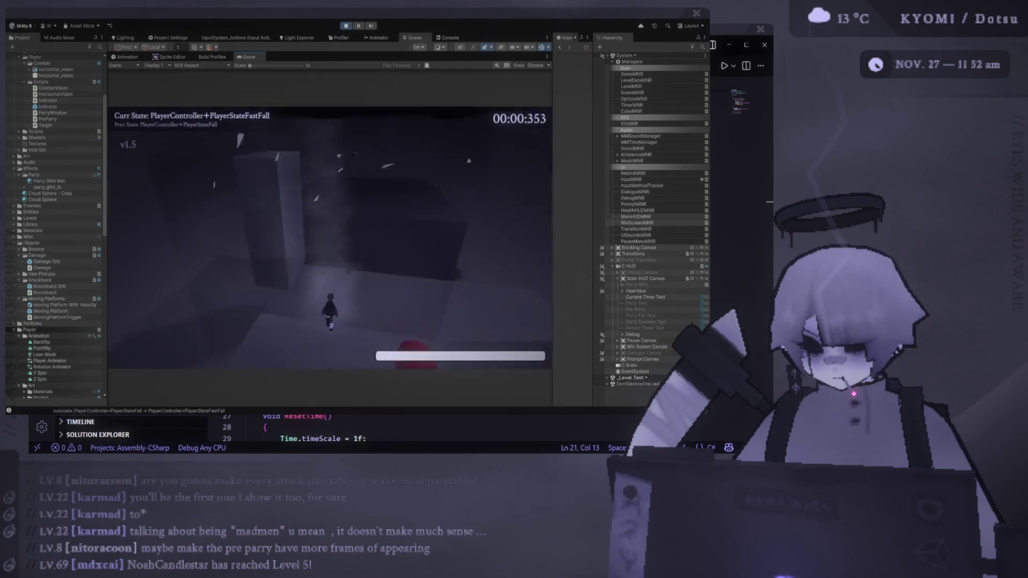
pyautogui.press('space')
pyautogui.press('space')
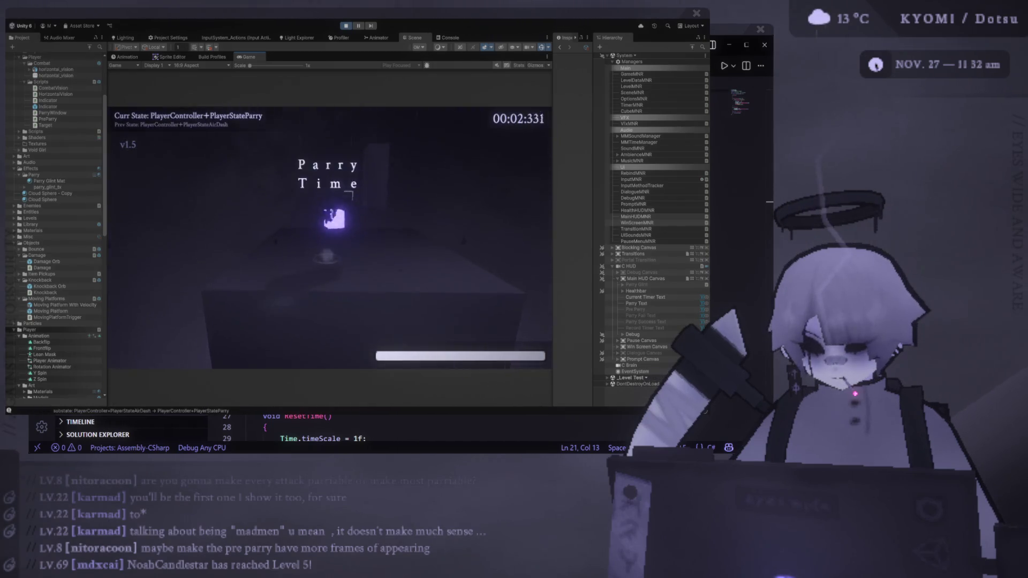
pyautogui.press('r')
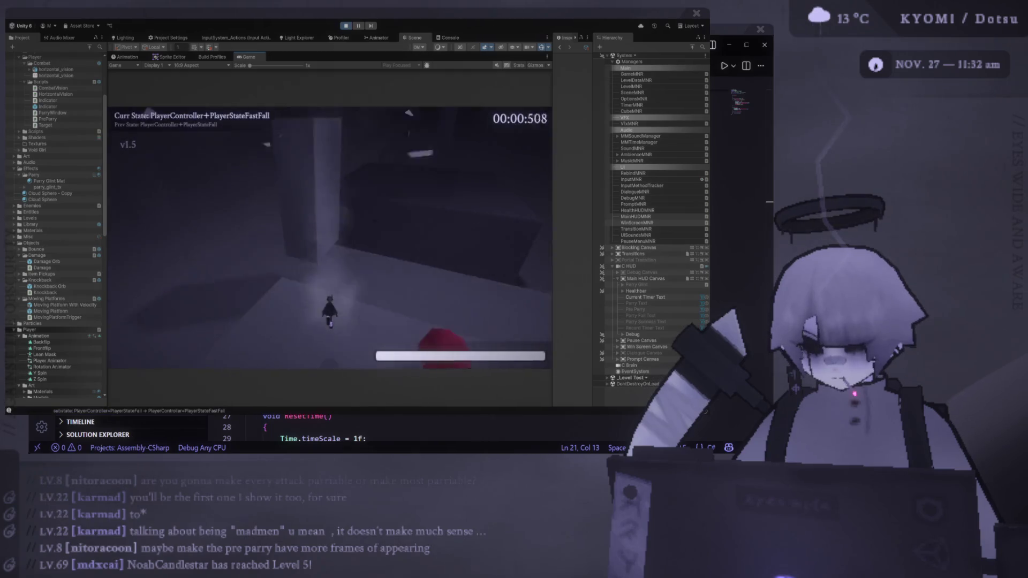
pyautogui.press('space')
pyautogui.press('space')
pyautogui.press('e')
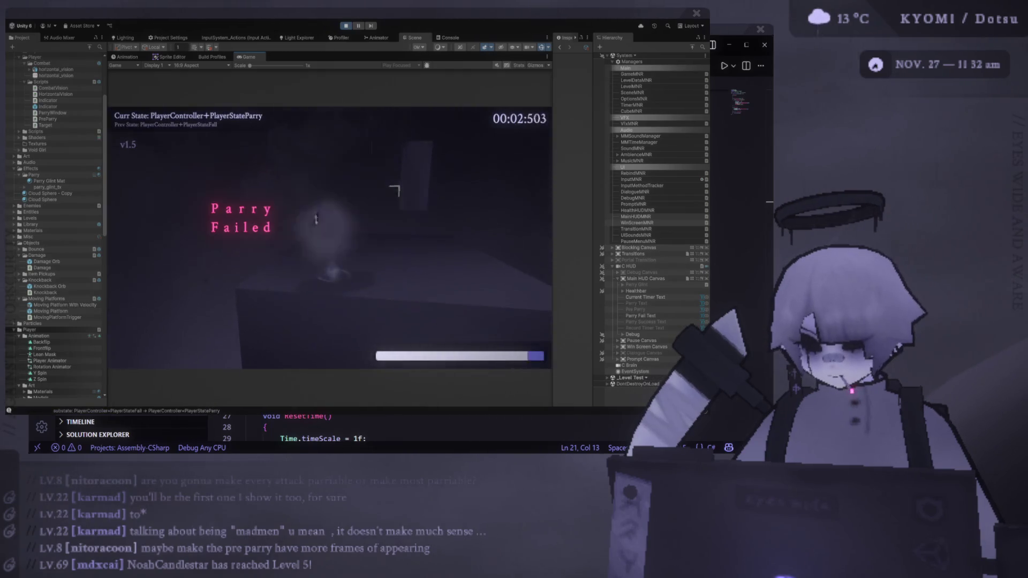
pyautogui.press('Escape')
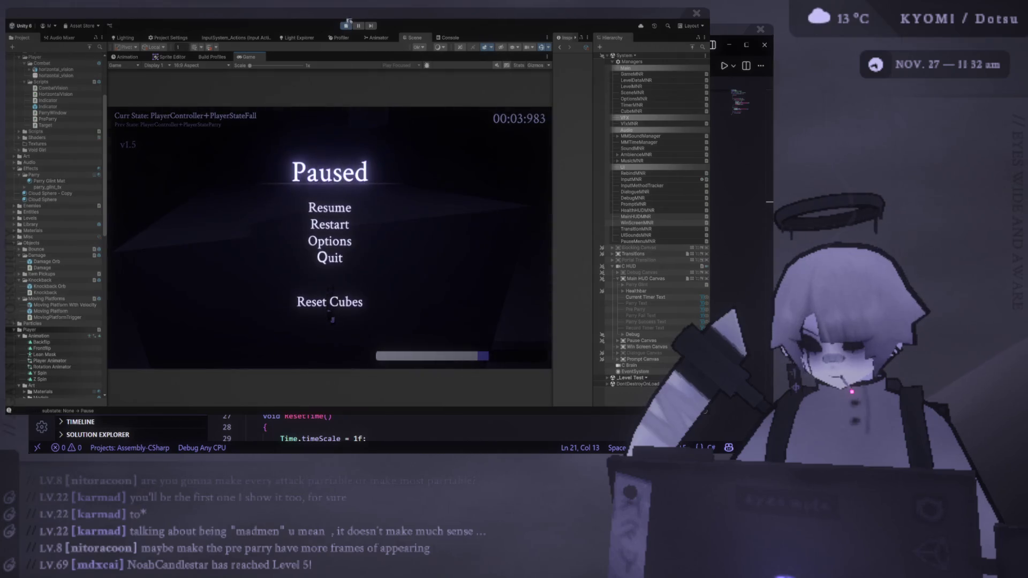
pyautogui.click(346, 26)
# - In VS Code, glance at PreParry, then go to ParryWindow's OnTriggerEnter method
pyautogui.hotkey('alt', 'Tab')
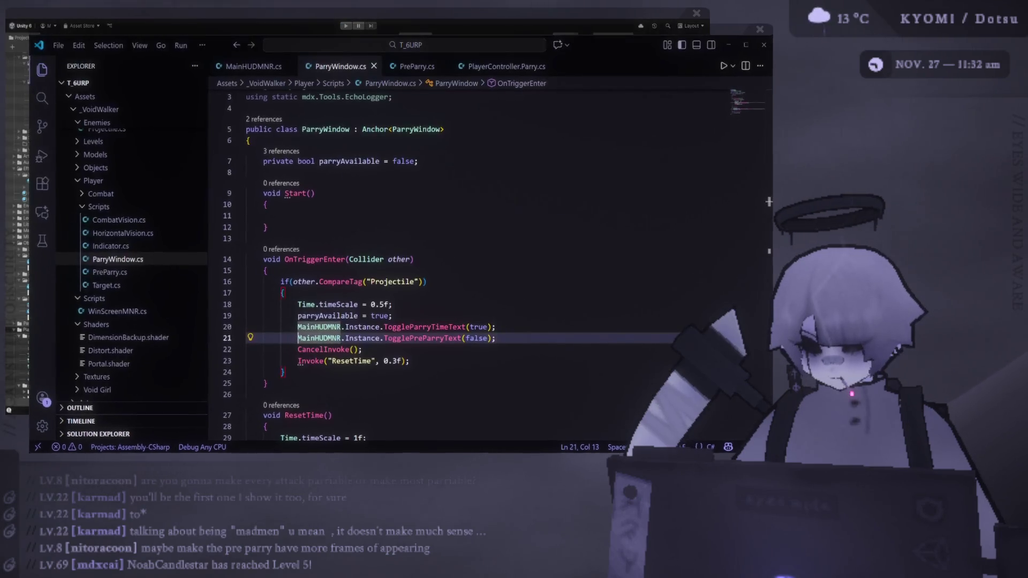
pyautogui.click(412, 66)
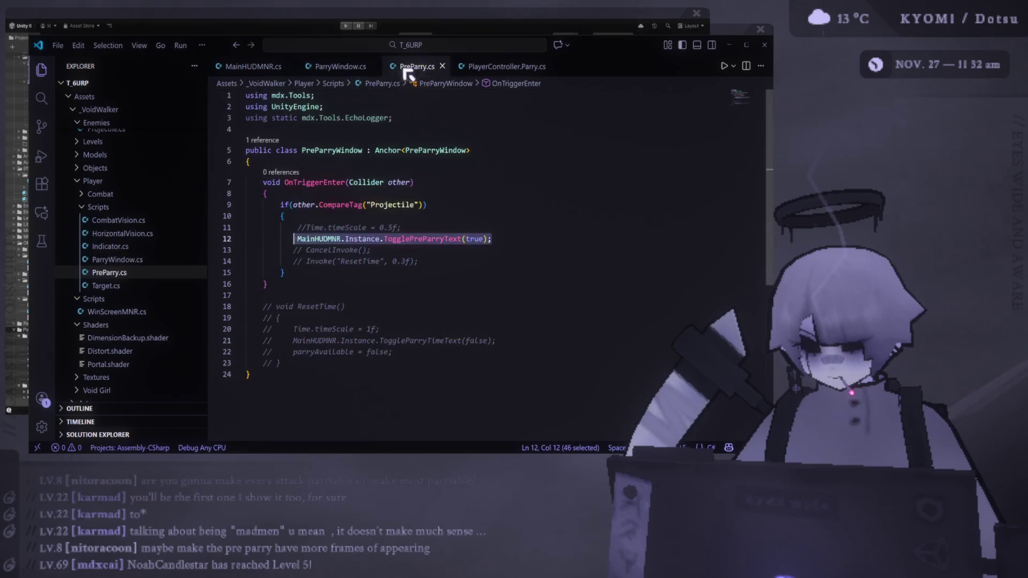
pyautogui.click(340, 67)
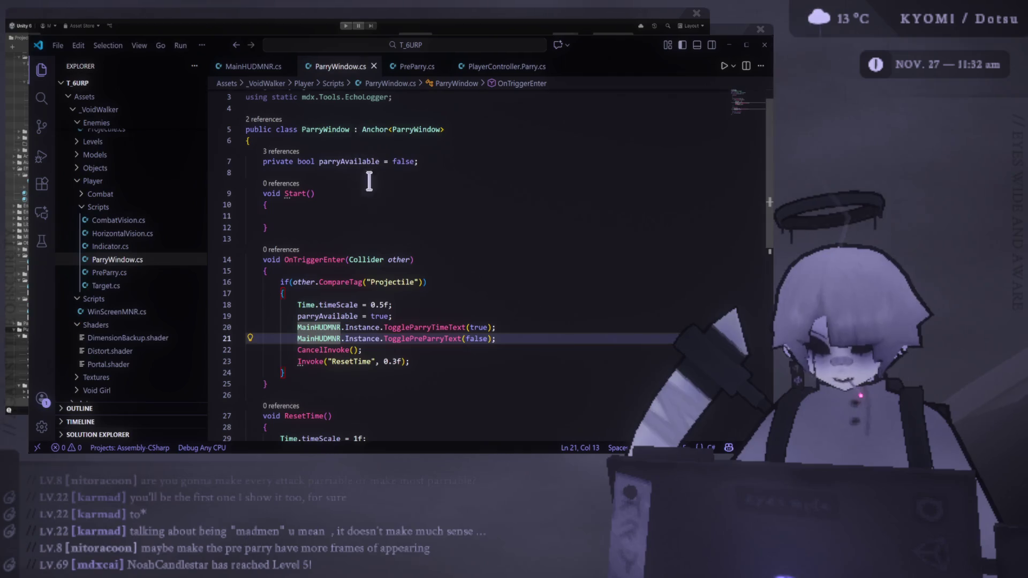
pyautogui.click(488, 272)
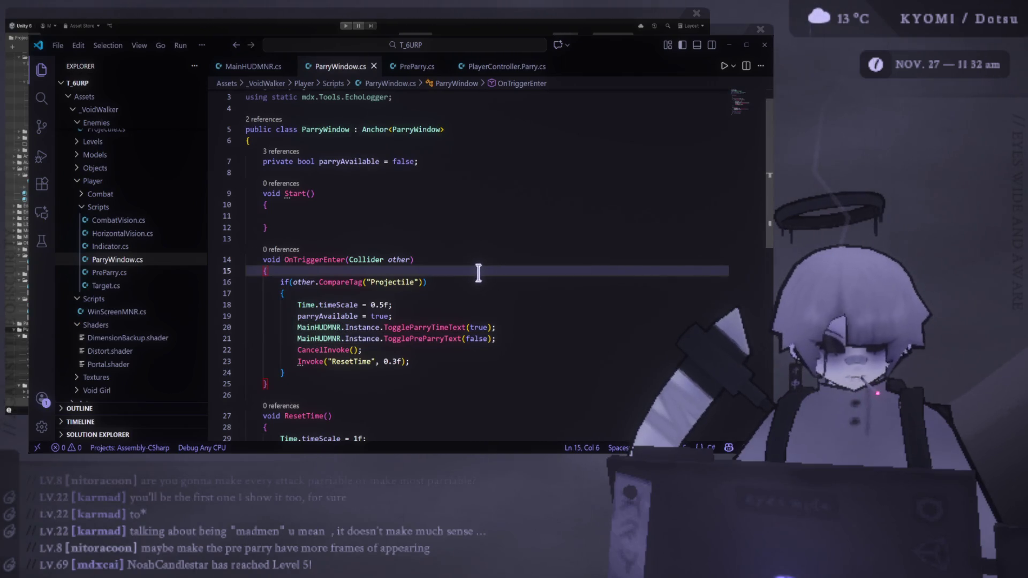
# - Change Time.timeScale to 0.1f and the ResetTime Invoke delay to 0.5f
pyautogui.scroll(-1, 423, 288)
pyautogui.moveTo(380, 283); pyautogui.dragTo(385, 283)
pyautogui.write('1')
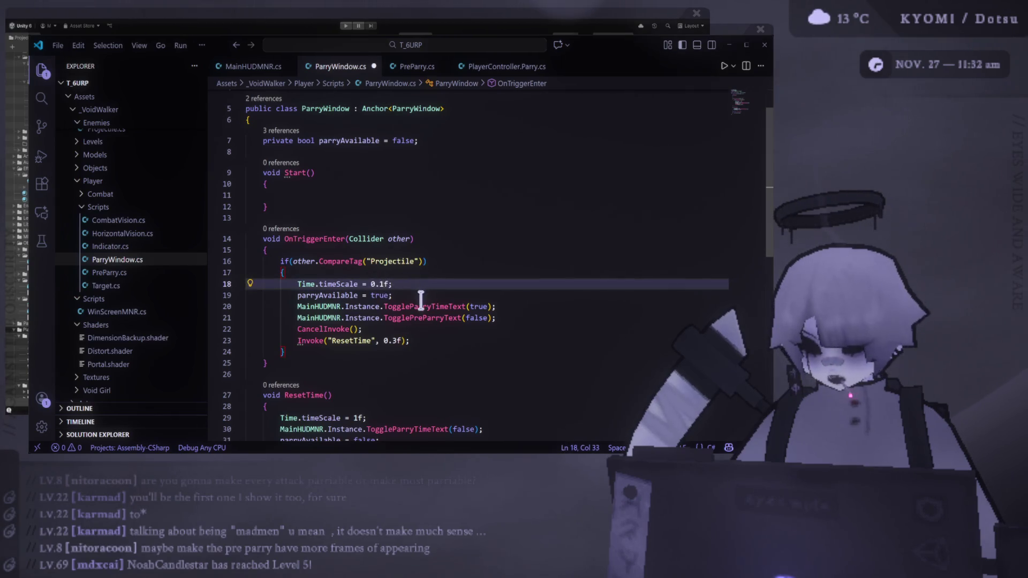
pyautogui.moveTo(392, 340); pyautogui.dragTo(397, 340)
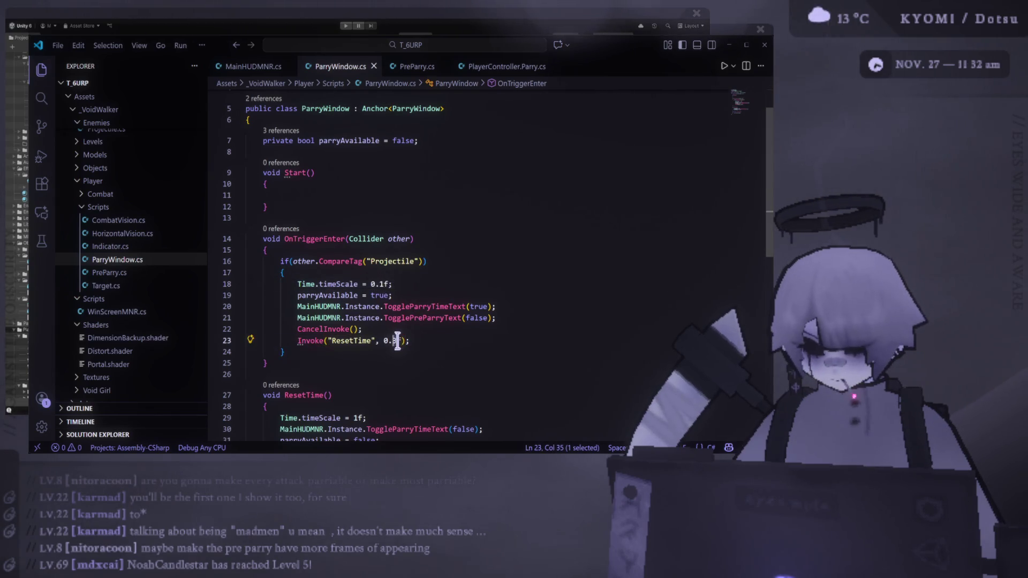
pyautogui.write('5')
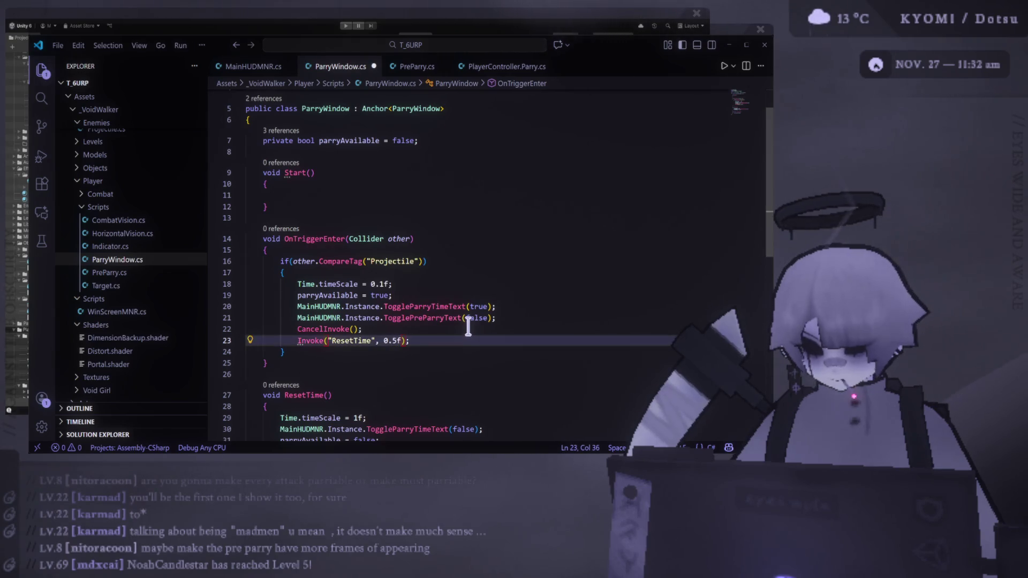
pyautogui.moveTo(308, 341)
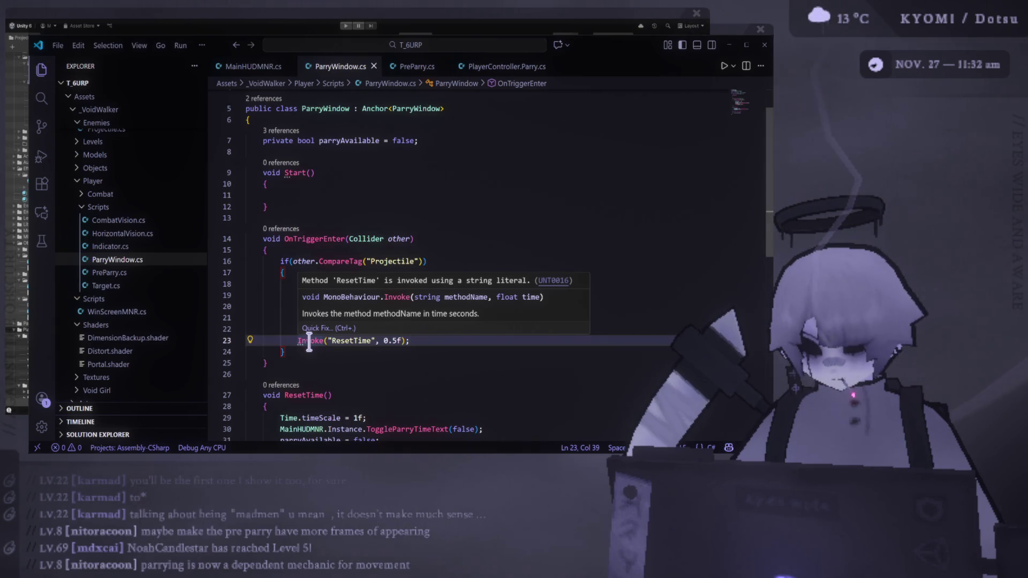
# - Check the Invoke ResetTime line further down, then switch back to Unity
pyautogui.scroll(-4, 460, 383)
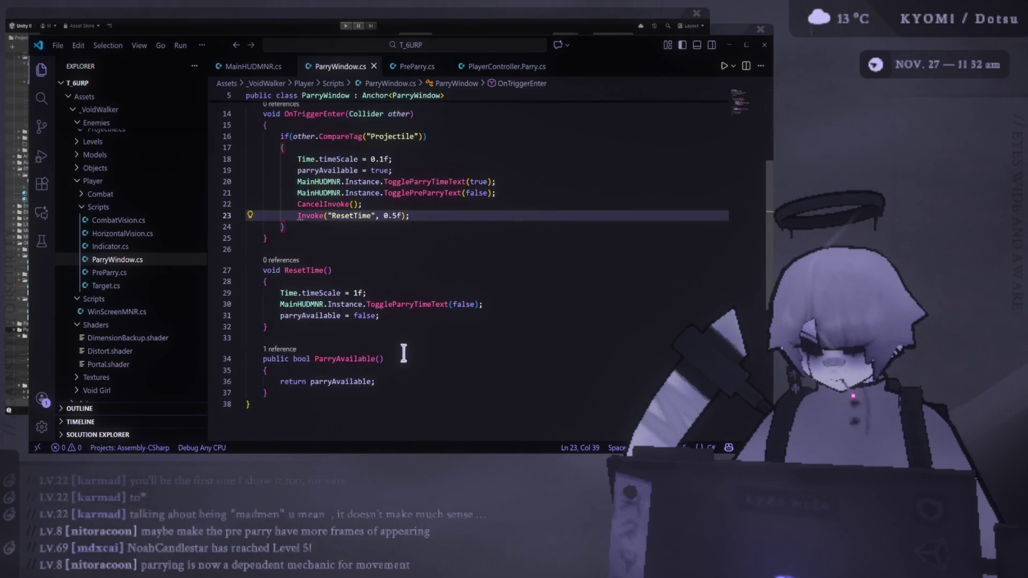
pyautogui.moveTo(319, 219)
pyautogui.moveTo(296, 215); pyautogui.dragTo(418, 215)
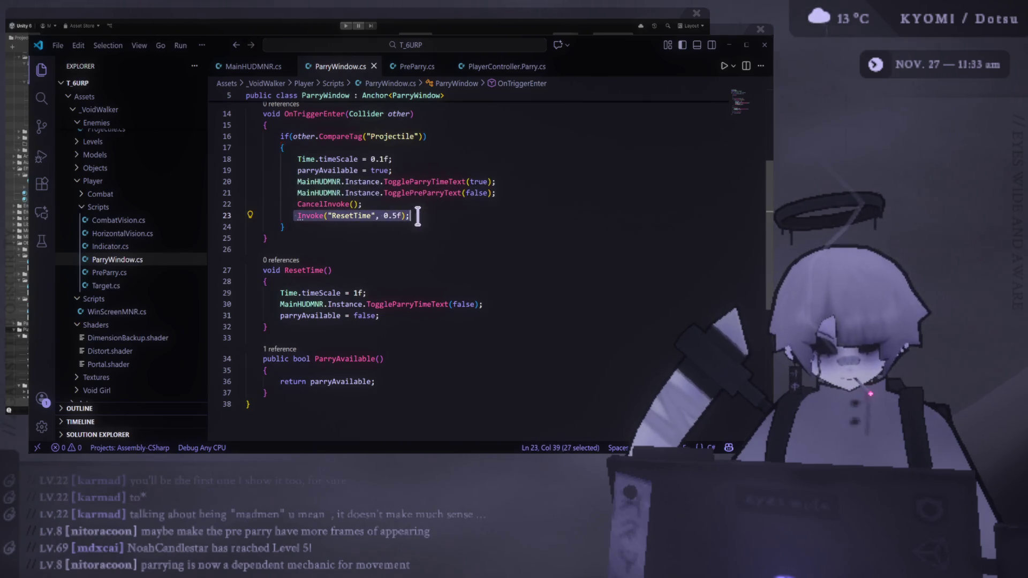
pyautogui.click(428, 238)
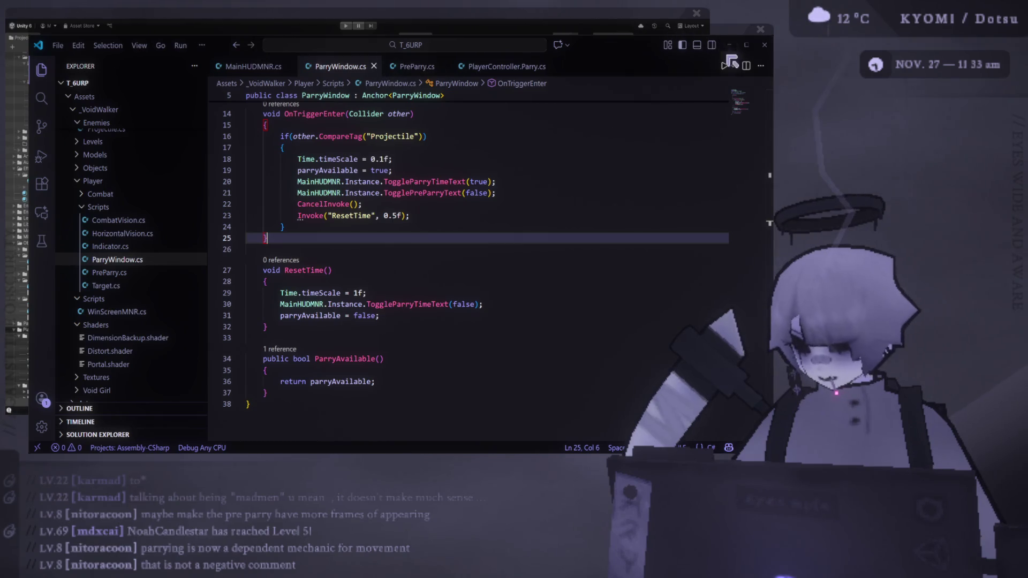
pyautogui.hotkey('alt', 'Tab')
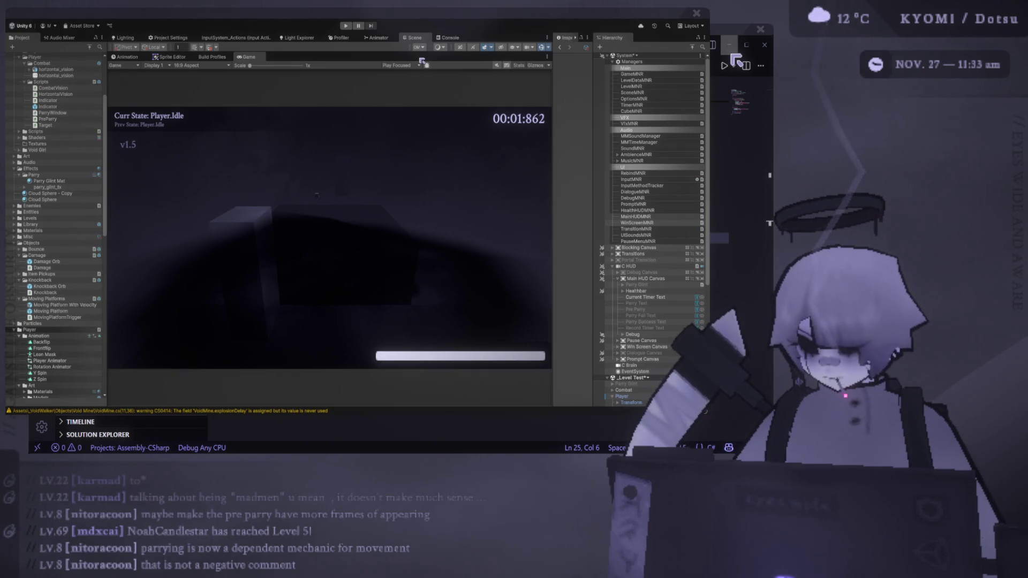
# - Show the Scene view above a smaller Game view, start a playtest, and move the player across the floor
pyautogui.moveTo(422, 52); pyautogui.dragTo(422, 114)
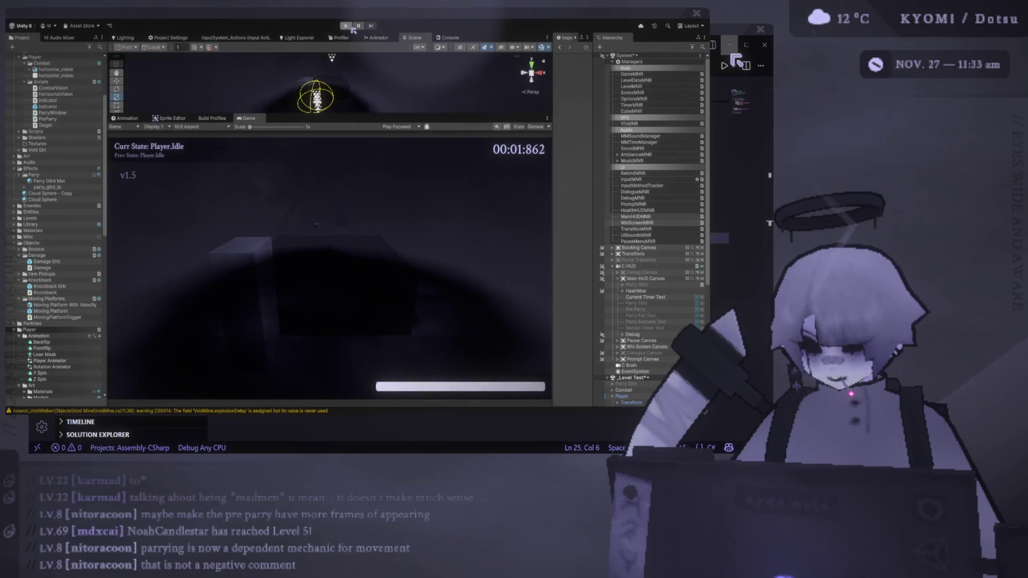
pyautogui.click(347, 25)
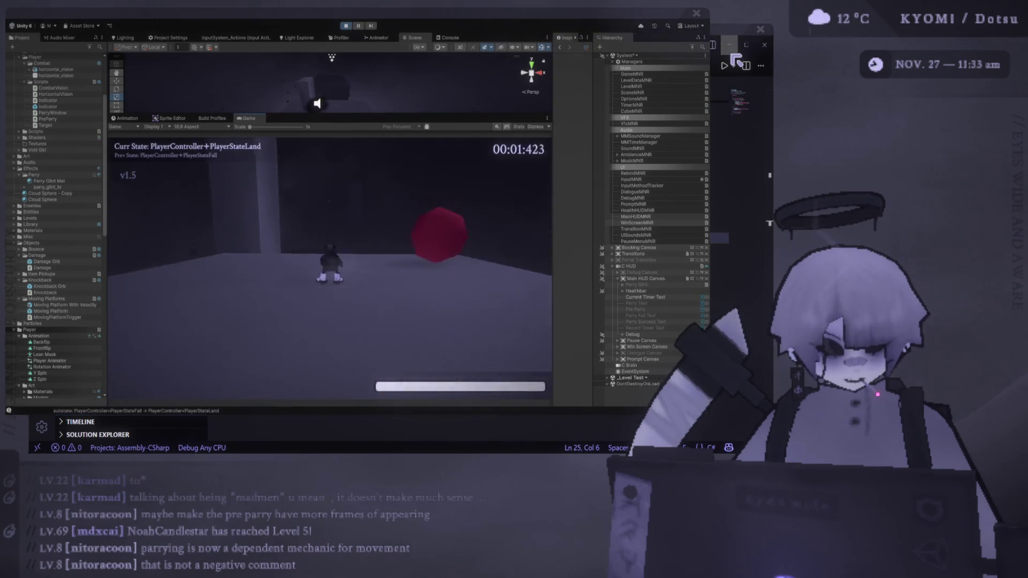
pyautogui.press('a')
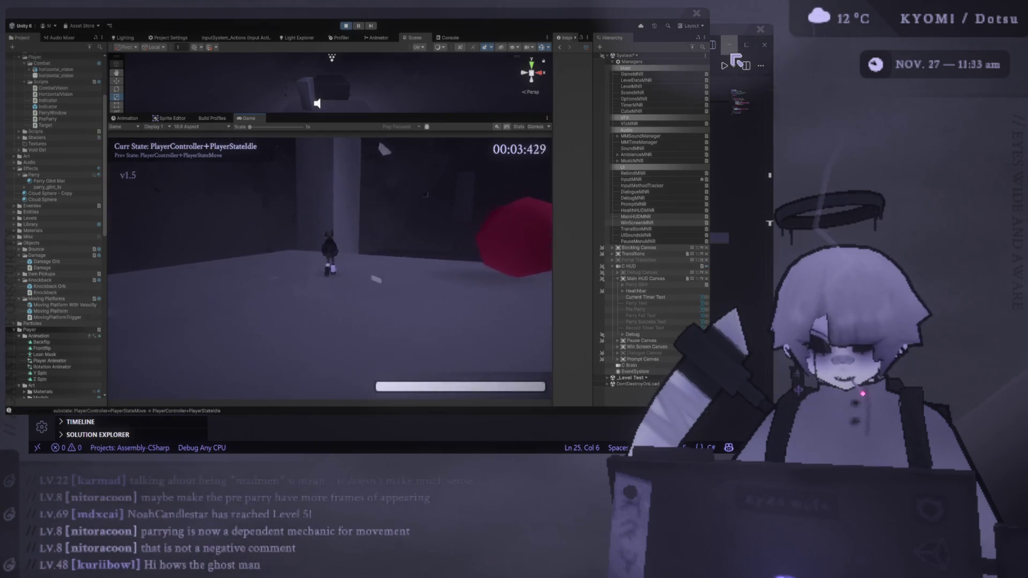
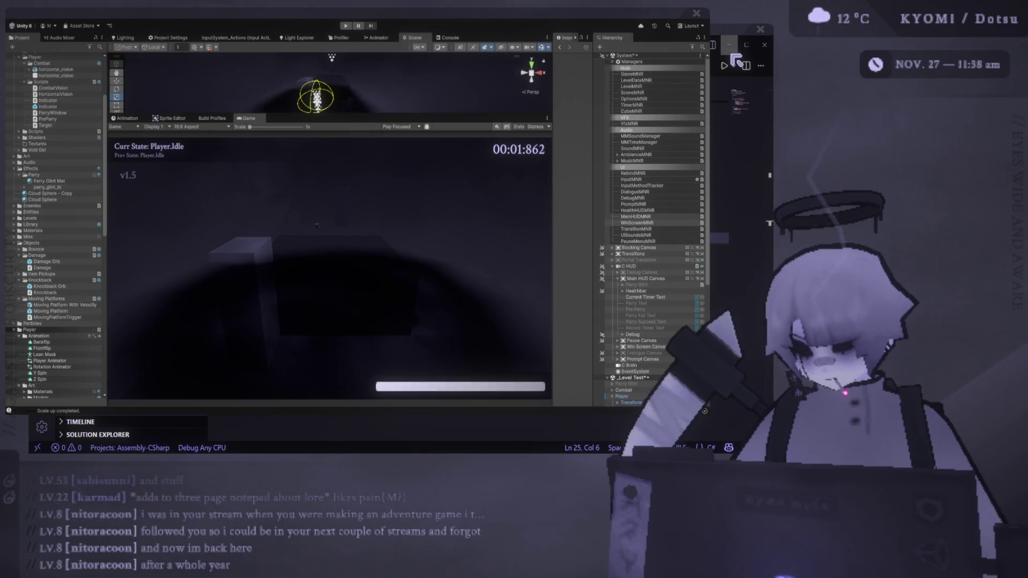
# - Give the Scene view slightly more height and bring ParryWindow.cs up in Visual Studio Code
pyautogui.moveTo(381, 117); pyautogui.dragTo(381, 193)
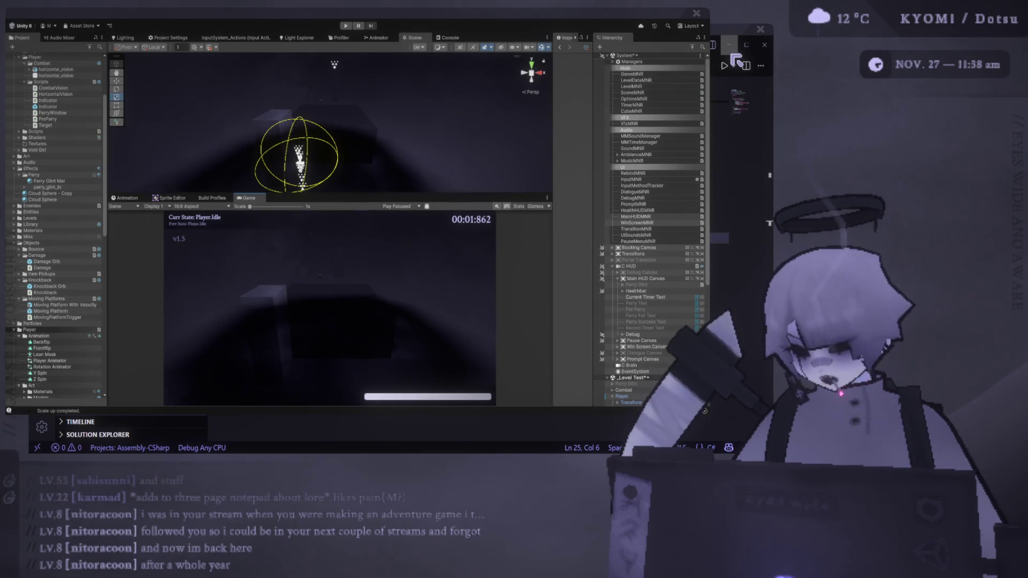
pyautogui.hotkey('alt', 'Tab')
pyautogui.scroll(2, 436, 216)
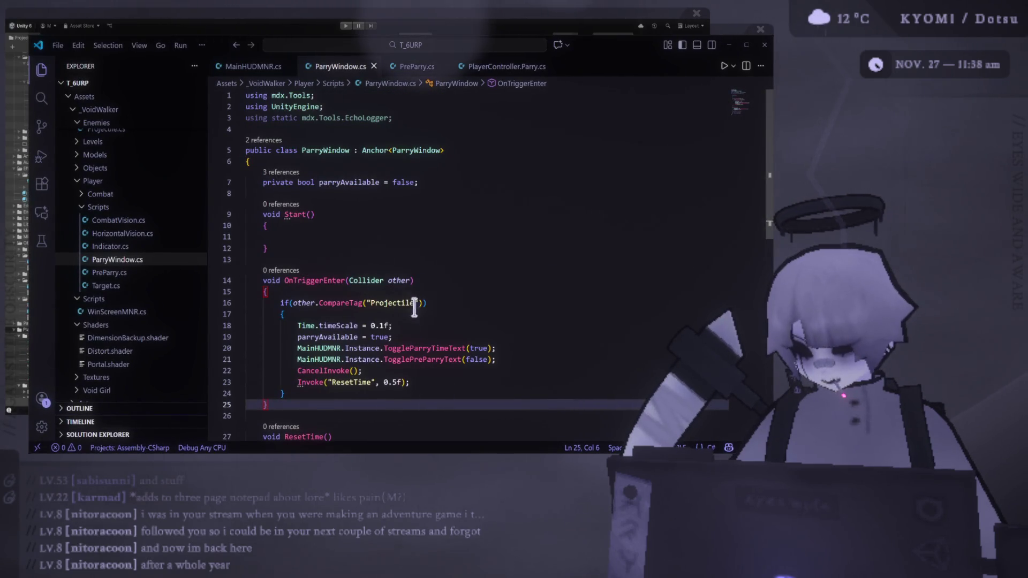
# - In PlayerController.Parry.cs, add 'Time.timeScale = 0.1f;' on a new line after line 69
pyautogui.moveTo(438, 327); pyautogui.dragTo(297, 325)
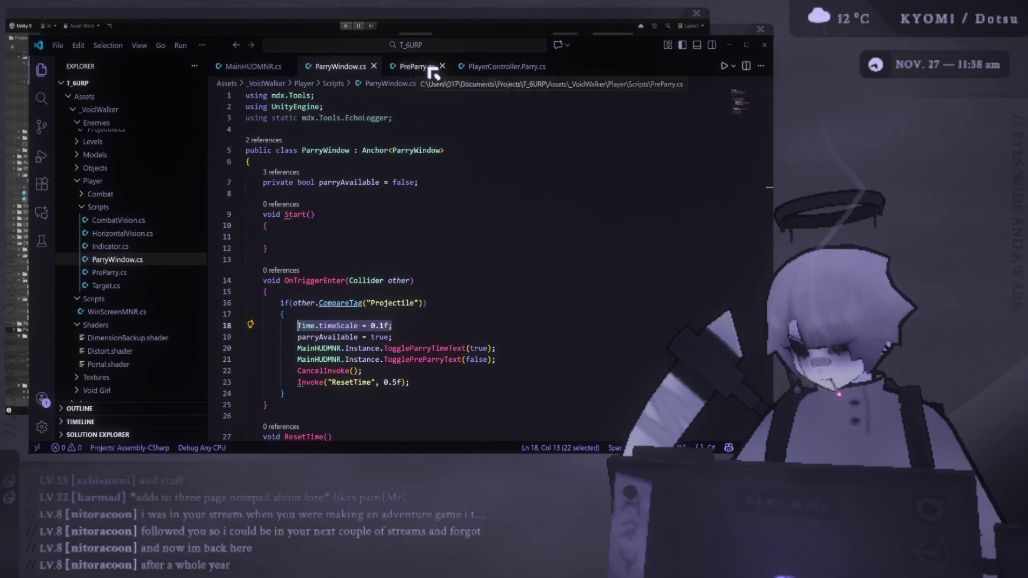
pyautogui.click(485, 68)
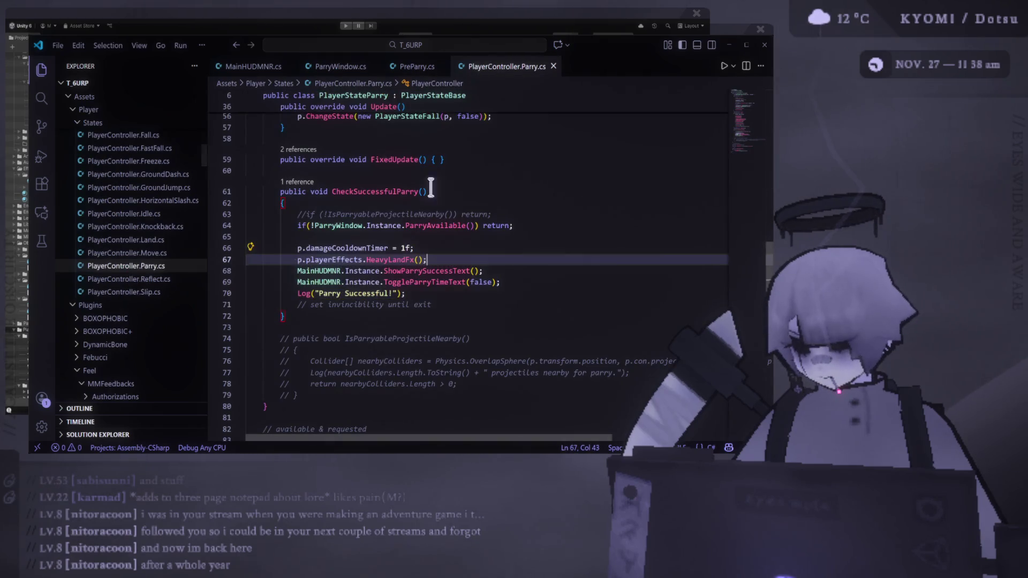
pyautogui.click(448, 247)
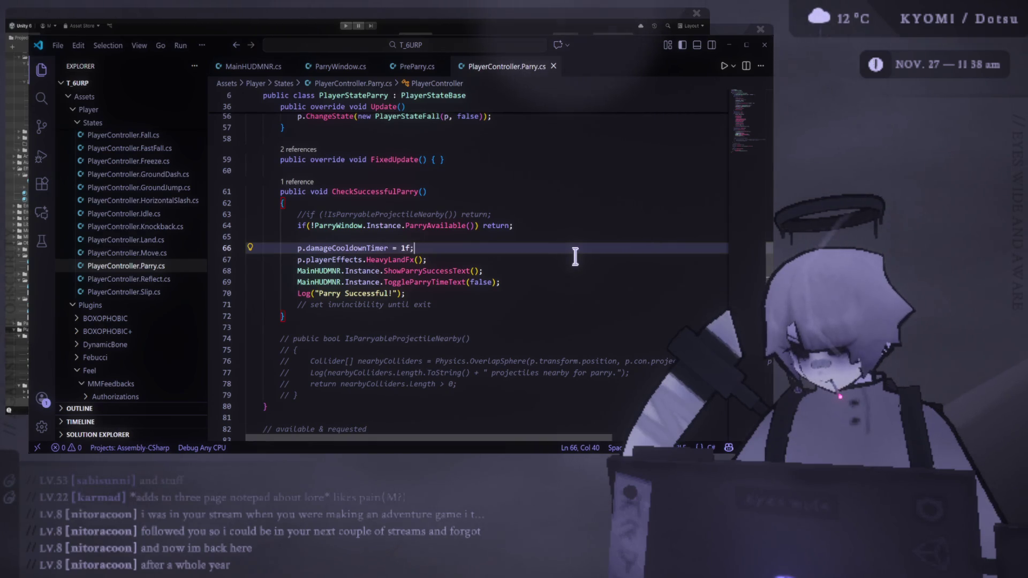
pyautogui.click(515, 291)
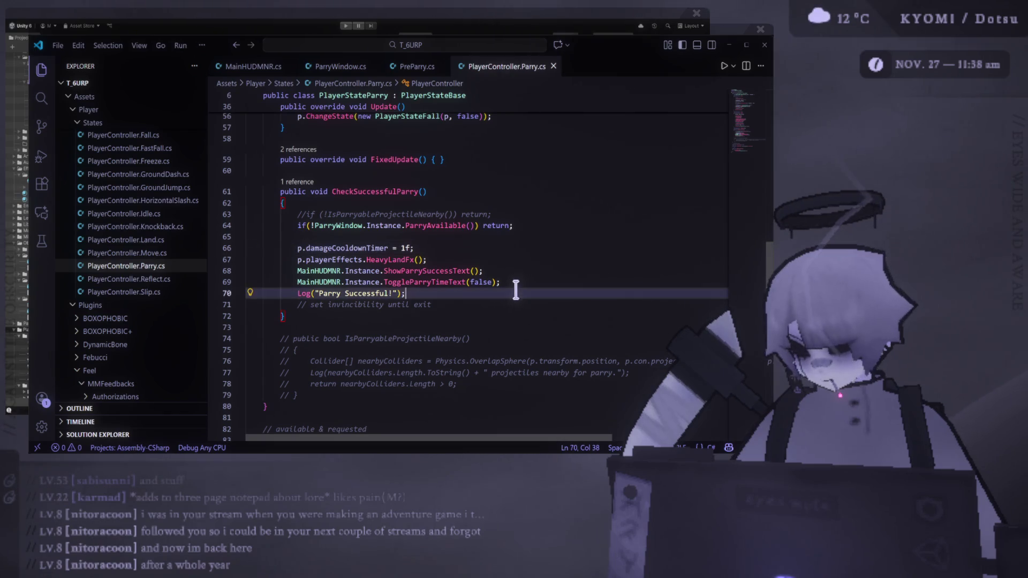
pyautogui.click(521, 281)
pyautogui.press('Return')
pyautogui.write('Time.timeScale = 0.1f;')
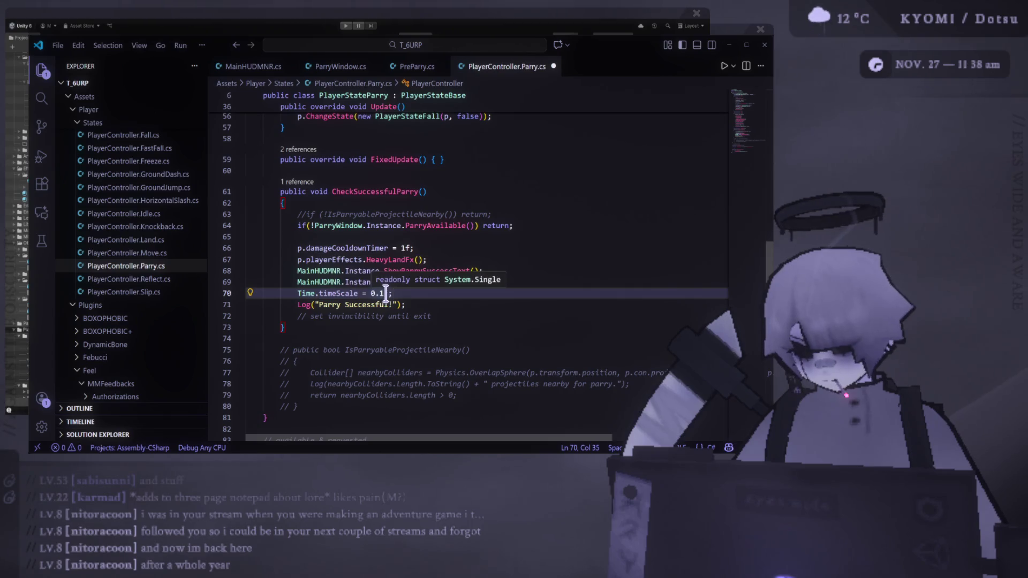
# - Change the new timeScale value to 0.5f, save the file, and switch to PreParry.cs
pyautogui.click(384, 293)
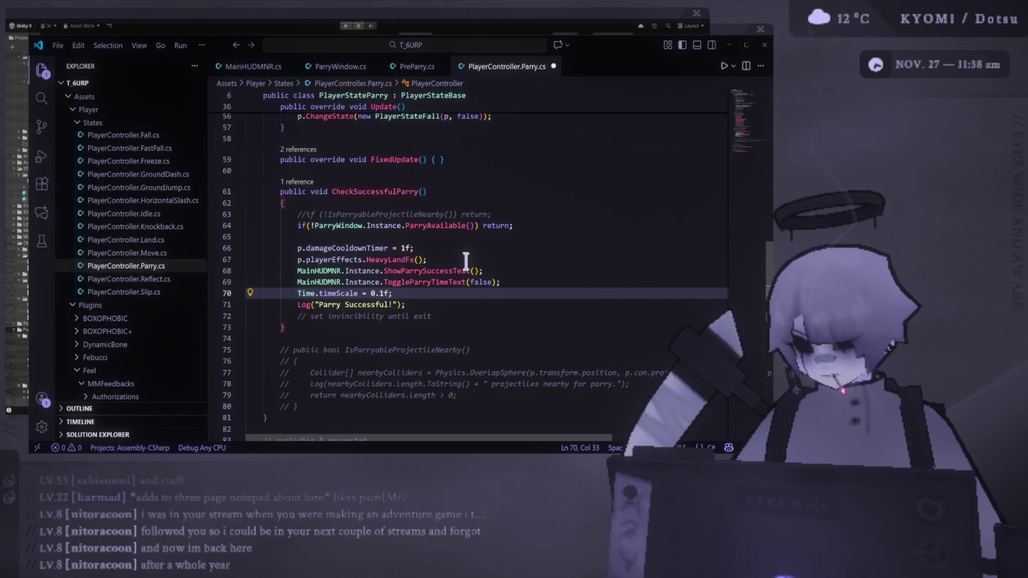
pyautogui.press('BackSpace')
pyautogui.write('5')
pyautogui.hotkey('ctrl', 's')
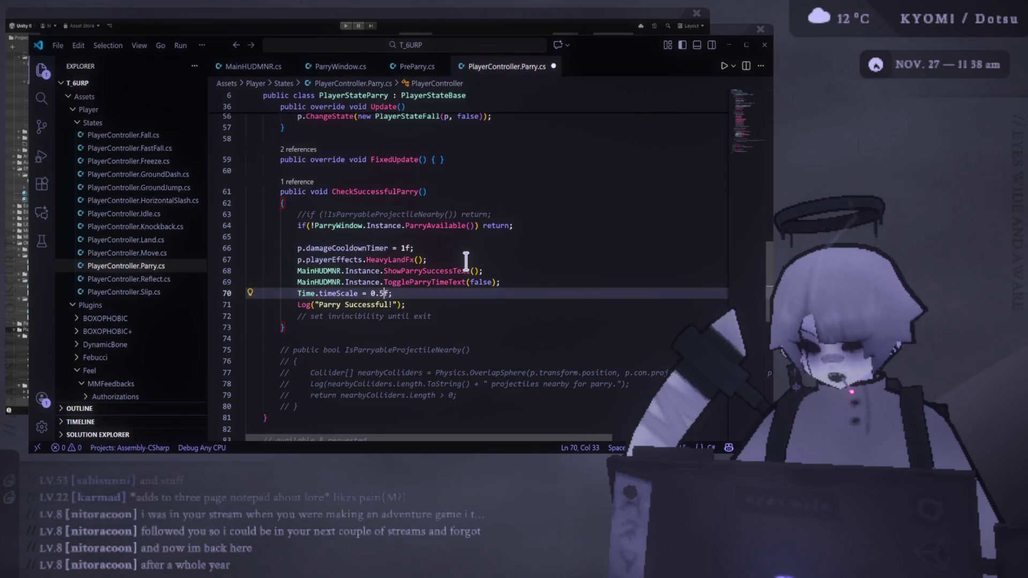
pyautogui.click(688, 215)
pyautogui.click(409, 71)
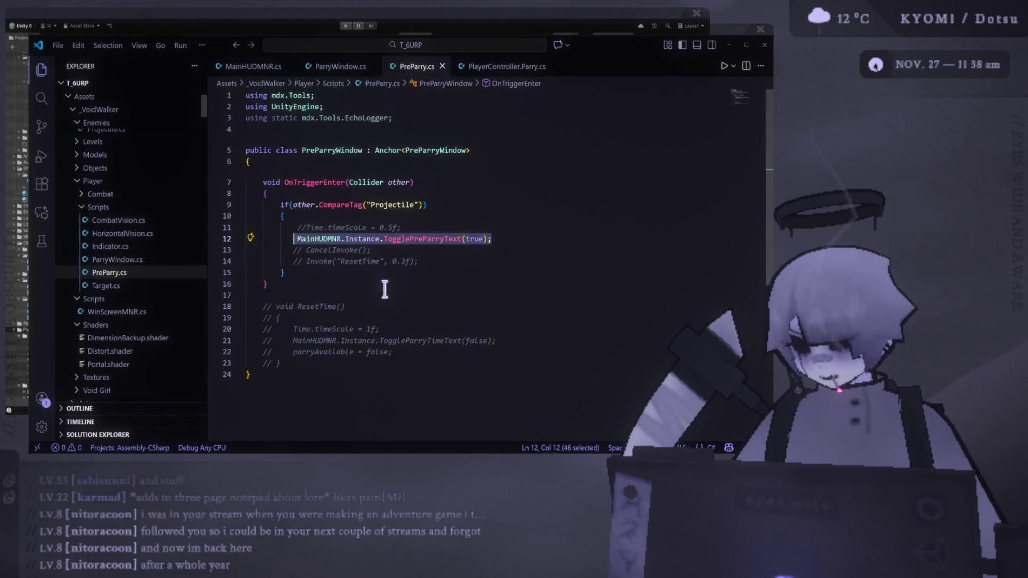
# - Return to Unity and enter Play mode with Ctrl+P to test the new parry code
pyautogui.click(729, 46)
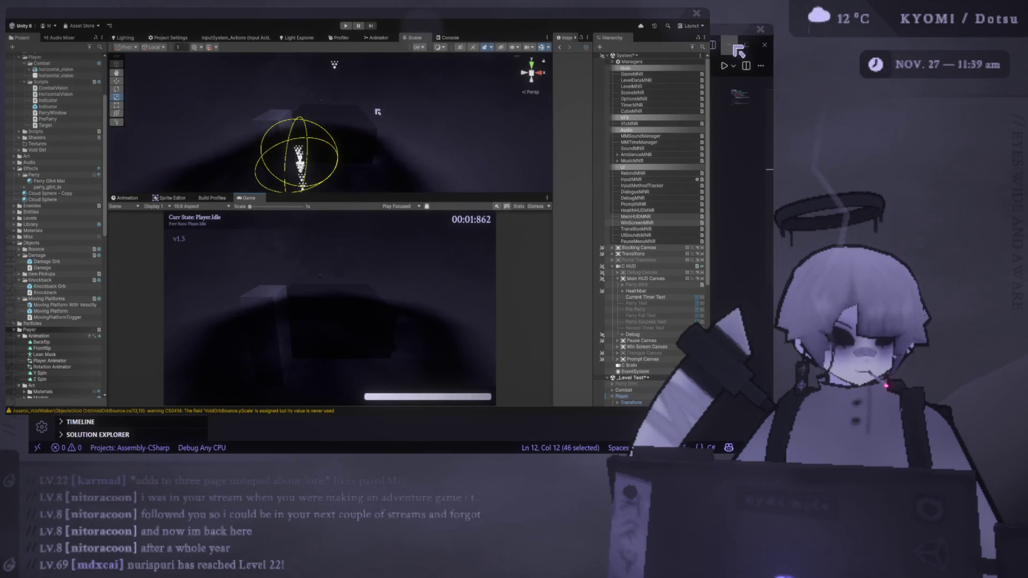
pyautogui.hotkey('ctrl', 'p')
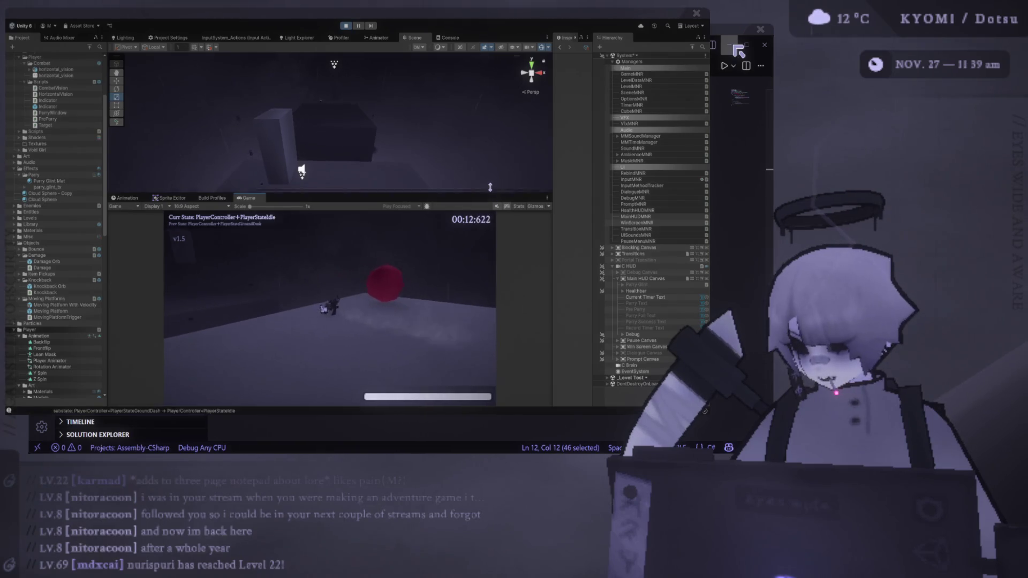
# - Enlarge the Game view over the Scene view and restart the level, playing until GAME OVER
pyautogui.moveTo(490, 193); pyautogui.dragTo(481, 78)
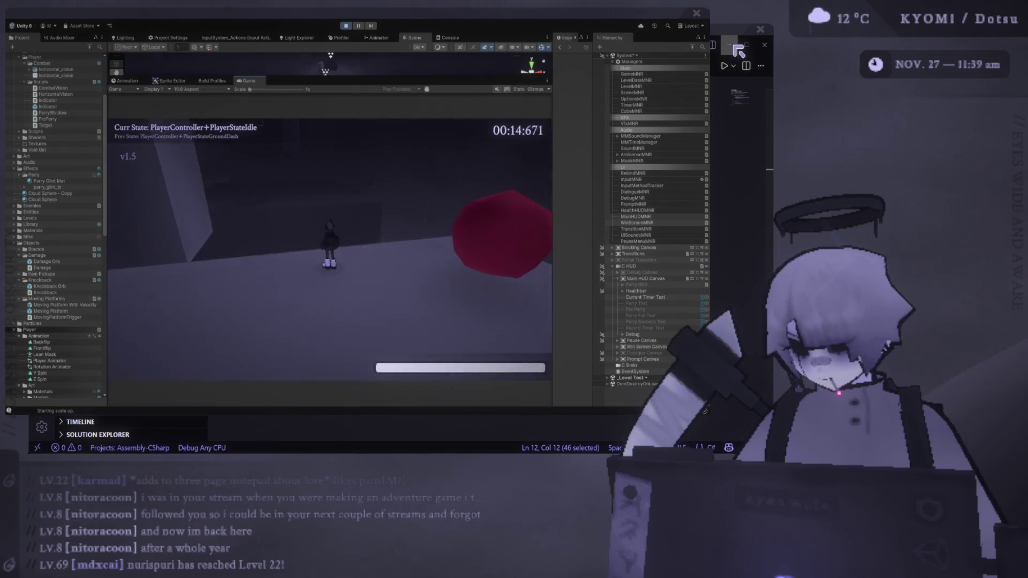
pyautogui.press('r')
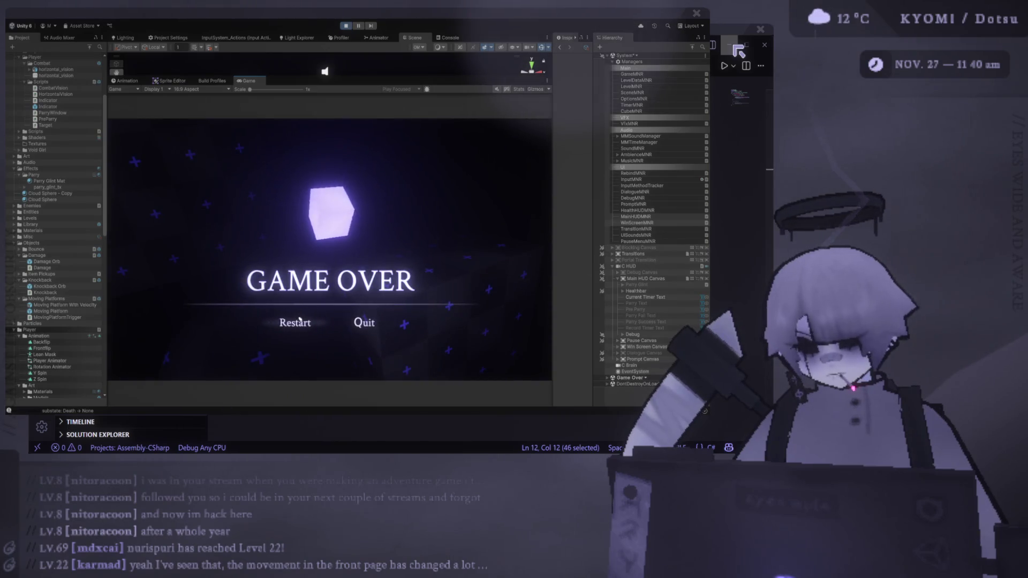
# - Restart from the GAME OVER screen and make first dash, jump and parry attempts on the projectile
pyautogui.click(300, 319)
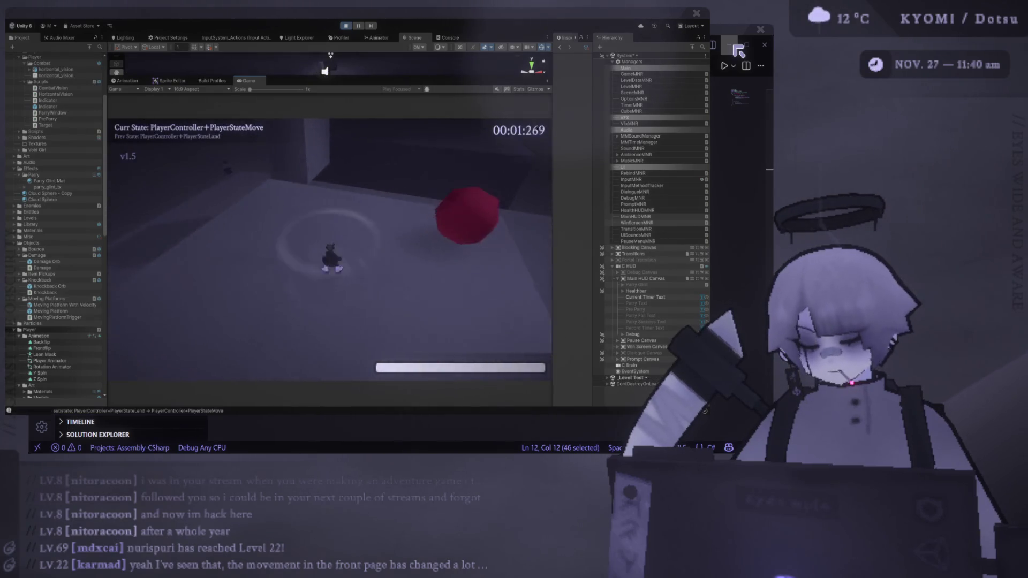
pyautogui.press('w')
pyautogui.press('shift')
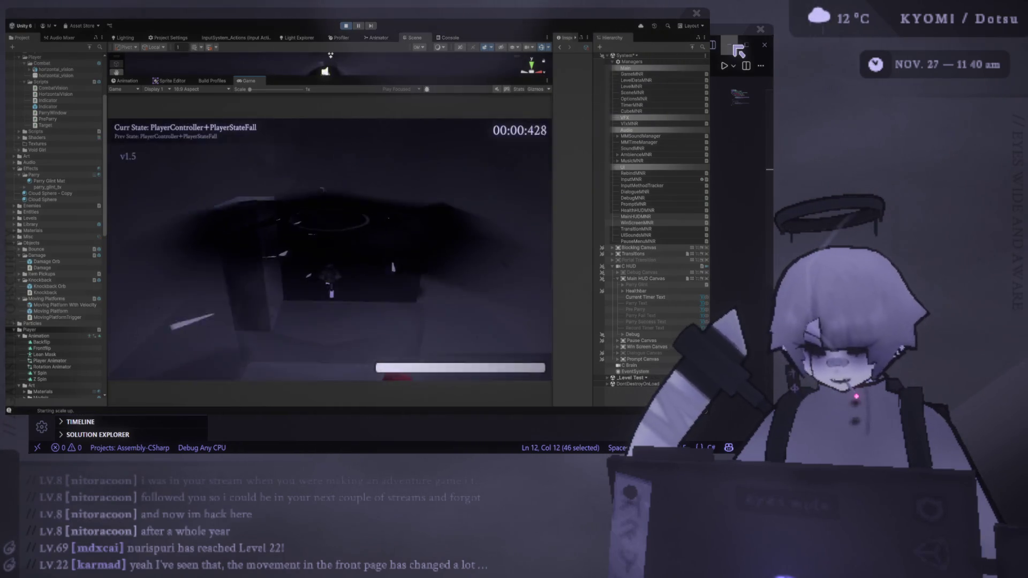
pyautogui.press('space')
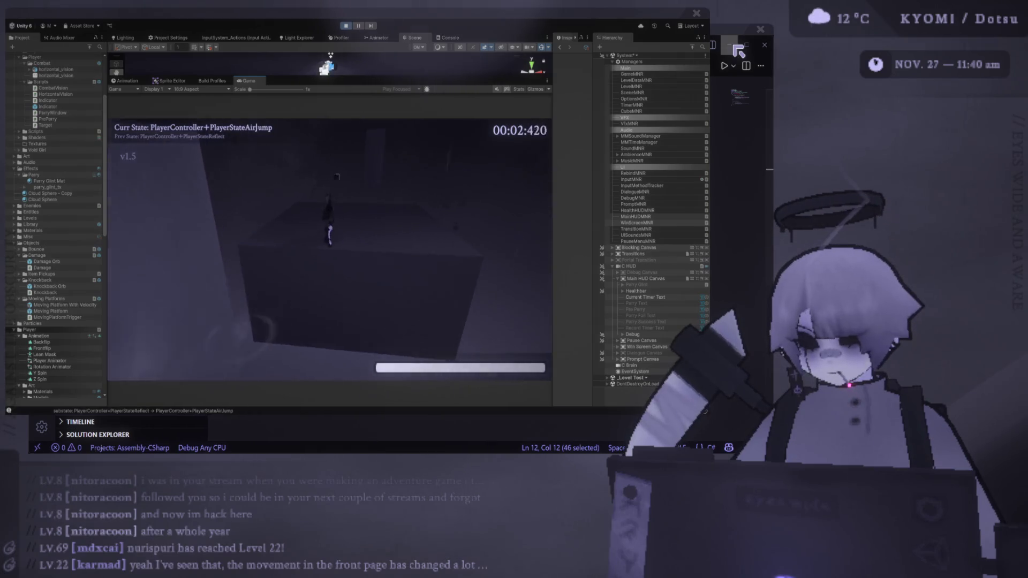
pyautogui.press('shift')
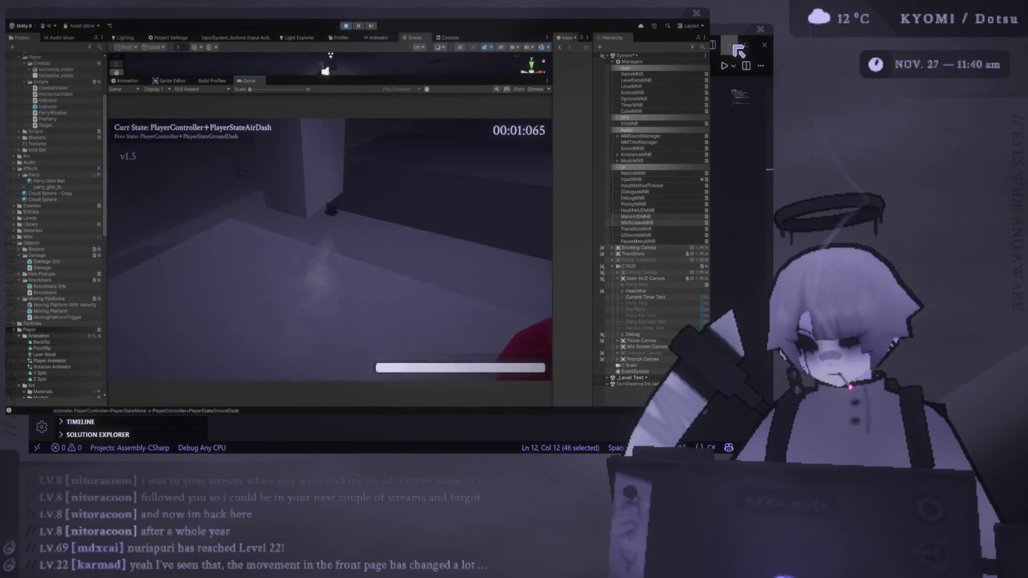
pyautogui.press('e')
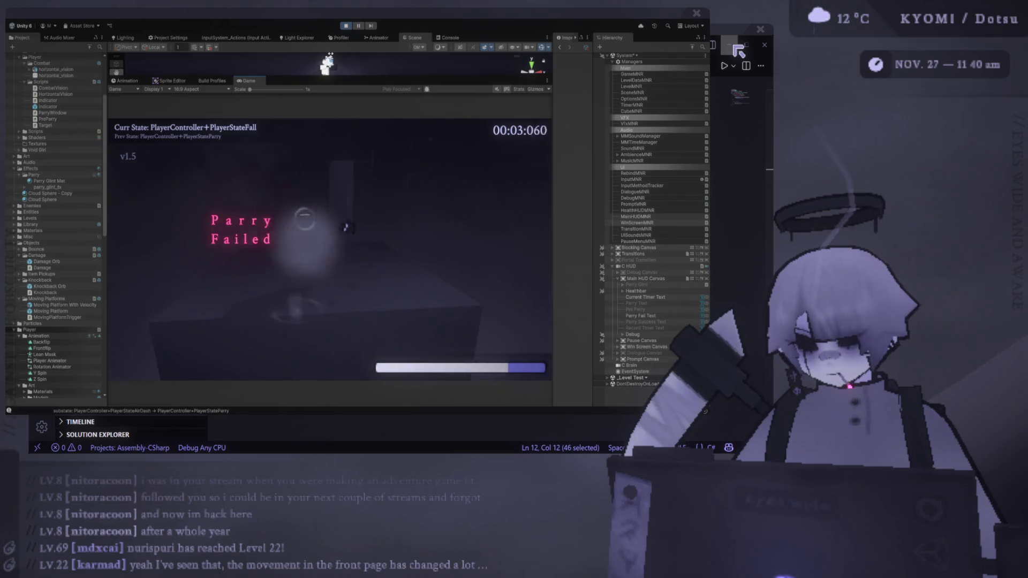
pyautogui.press('e')
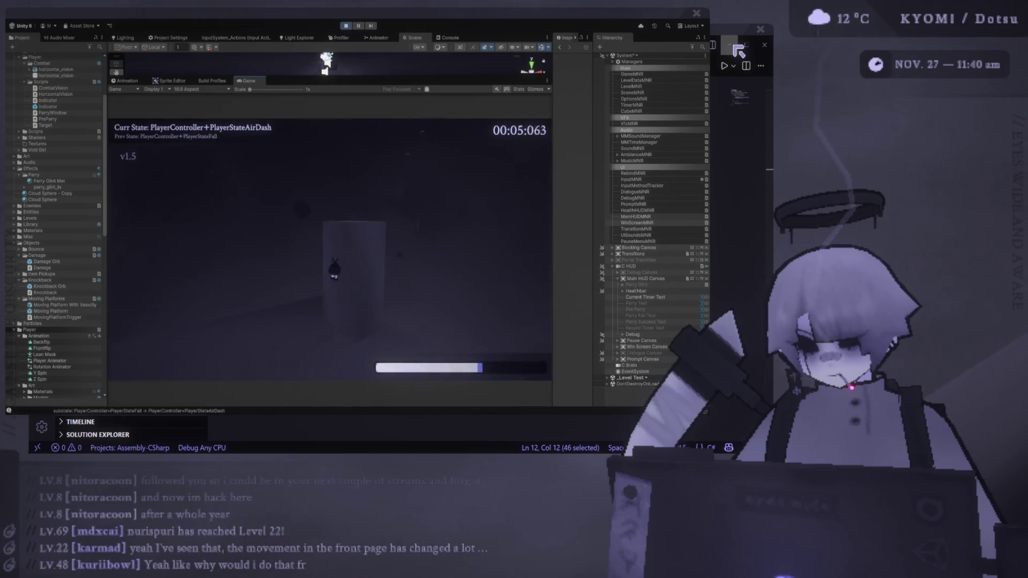
pyautogui.press('shift')
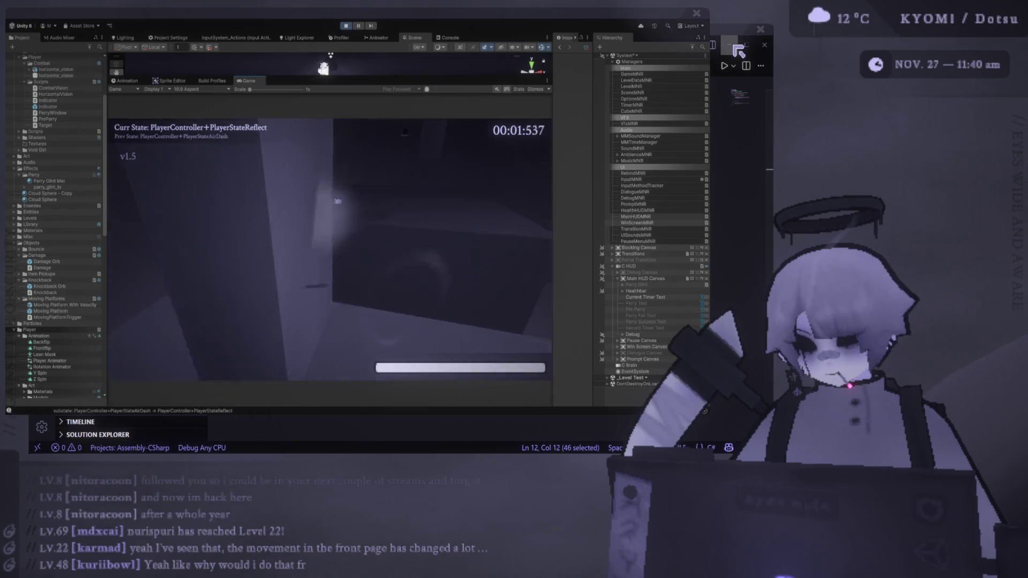
pyautogui.press('e')
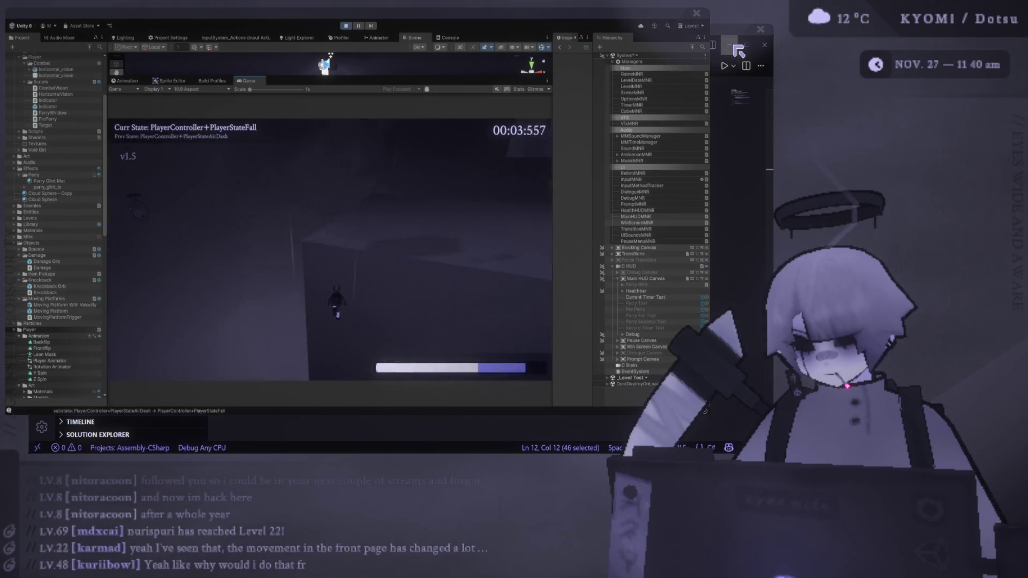
# - Keep jumping, air-dashing and parrying the projectile until Parry Success appears
pyautogui.press('space')
pyautogui.press('shift')
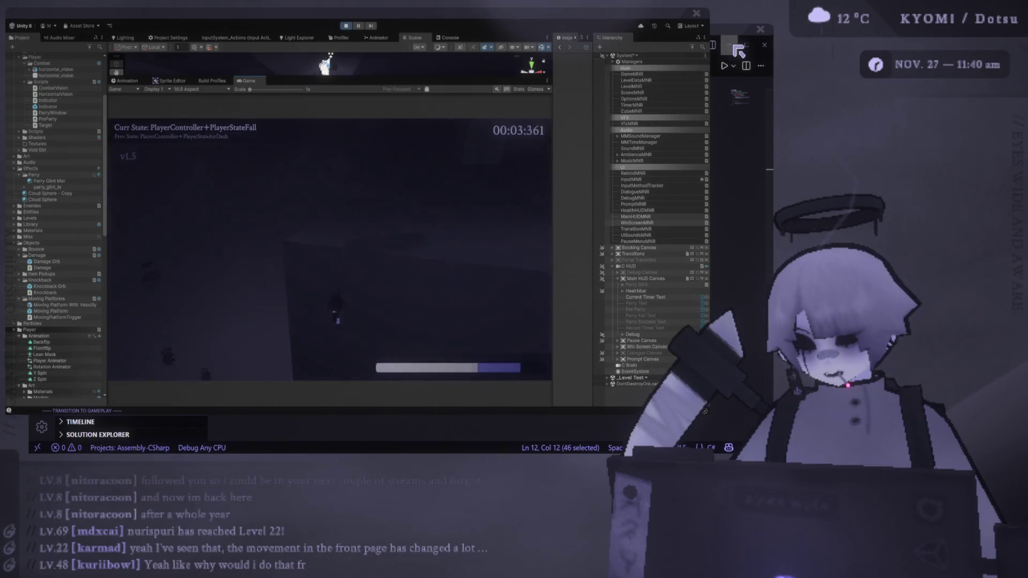
pyautogui.press('w')
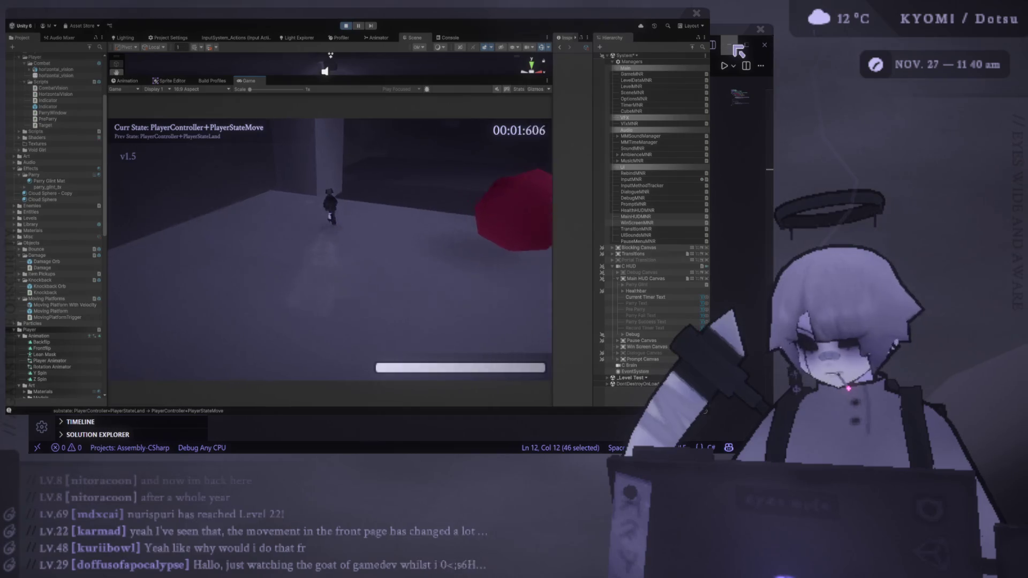
pyautogui.press('space')
pyautogui.press('shift')
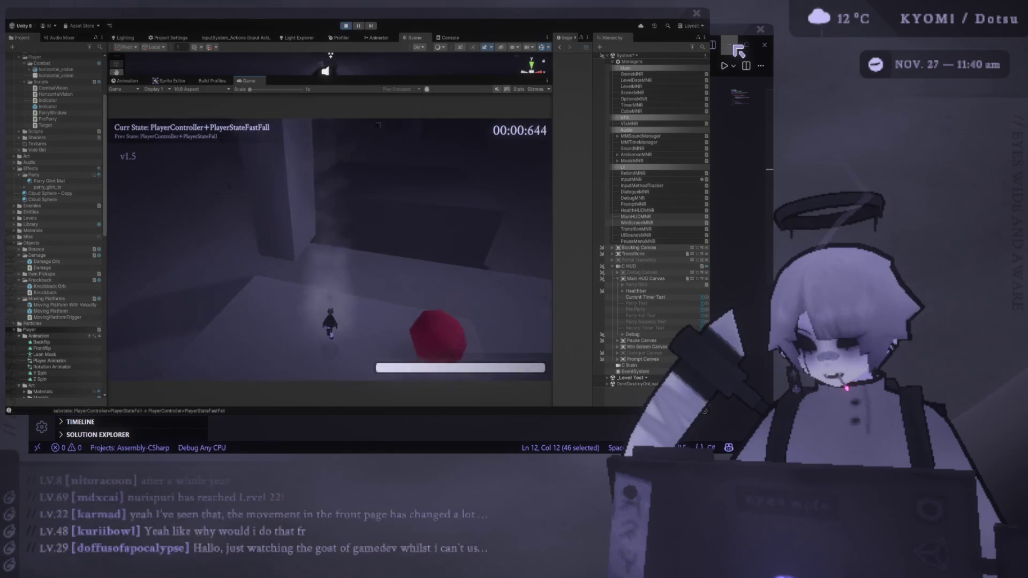
pyautogui.press('space')
pyautogui.press('shift')
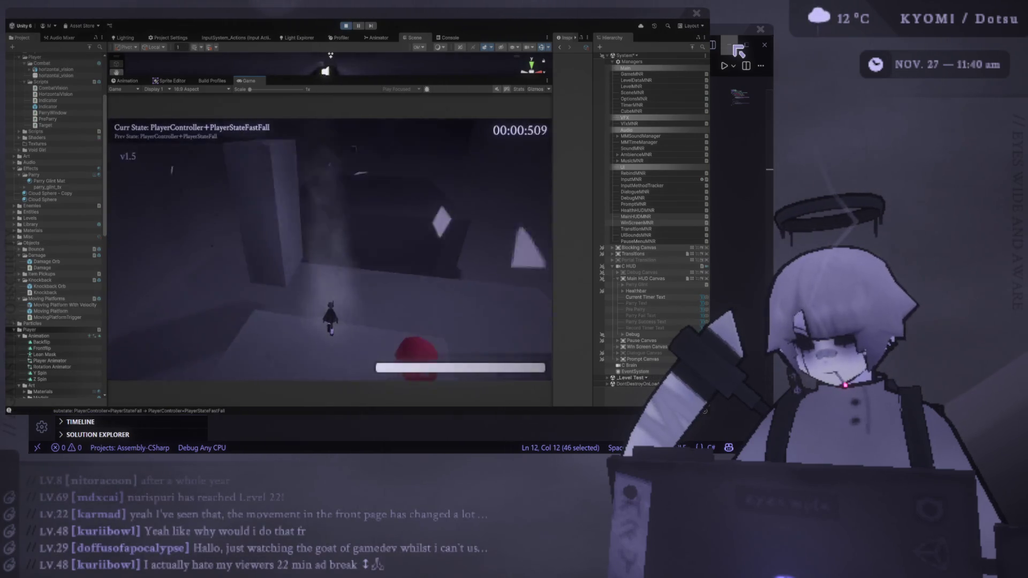
pyautogui.press('shift')
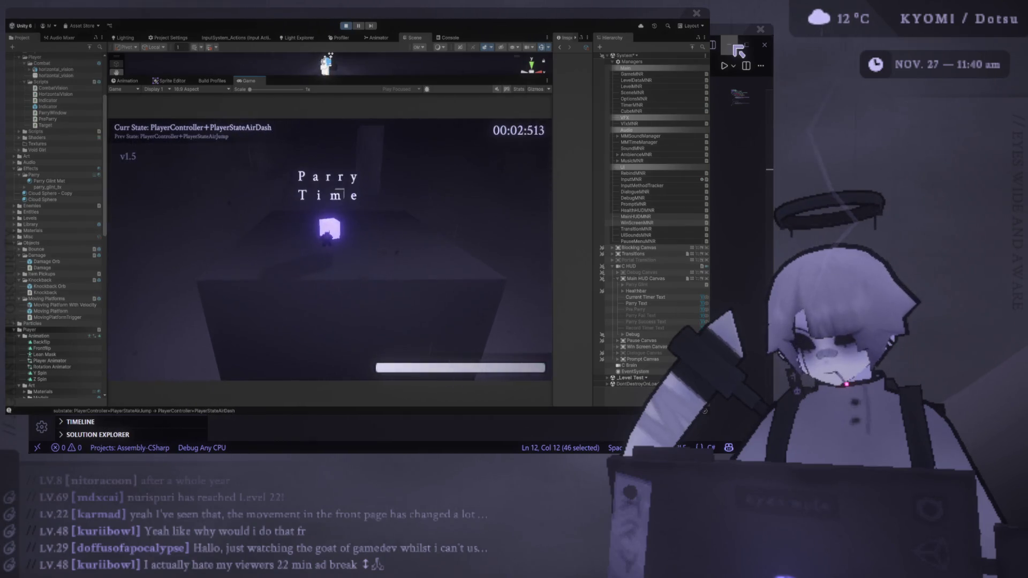
pyautogui.press('shift')
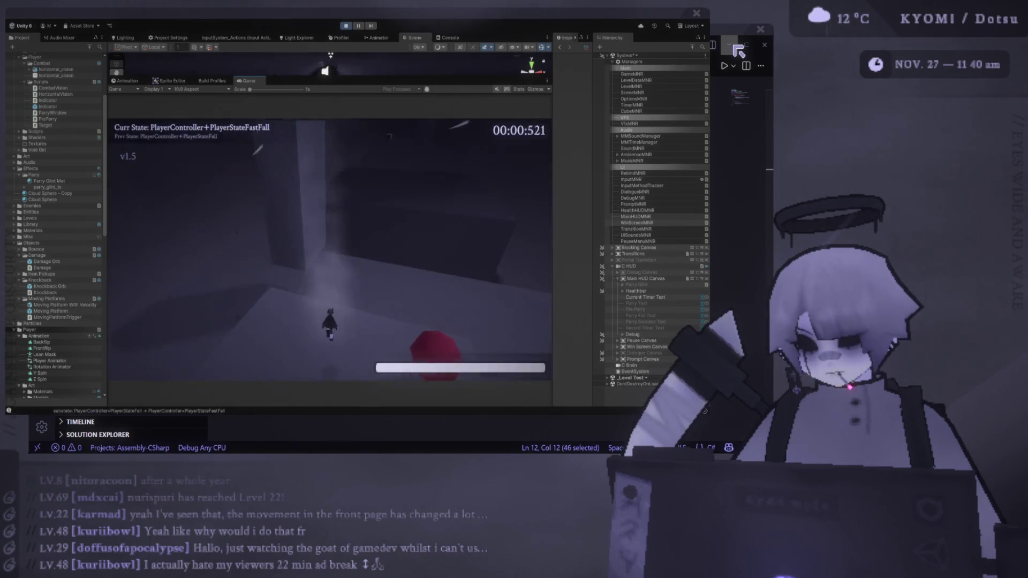
pyautogui.press('space')
pyautogui.press('f')
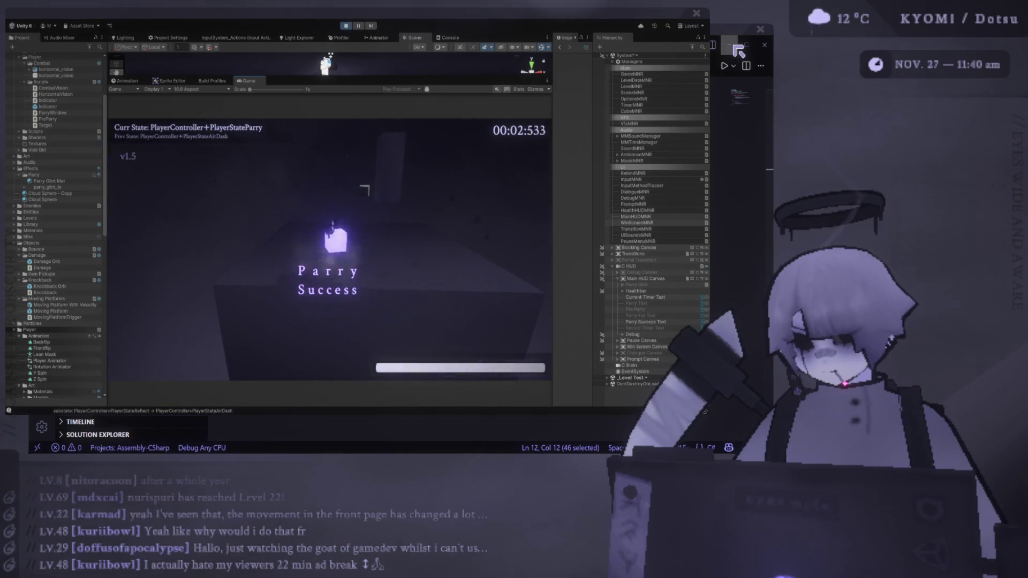
pyautogui.press('shift')
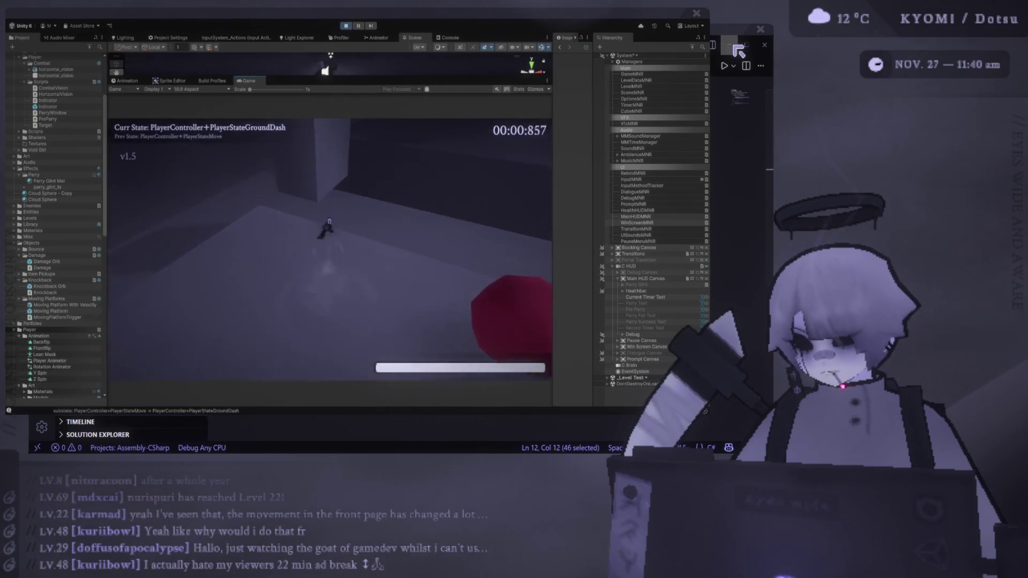
pyautogui.press('space')
pyautogui.press('shift')
pyautogui.press('f')
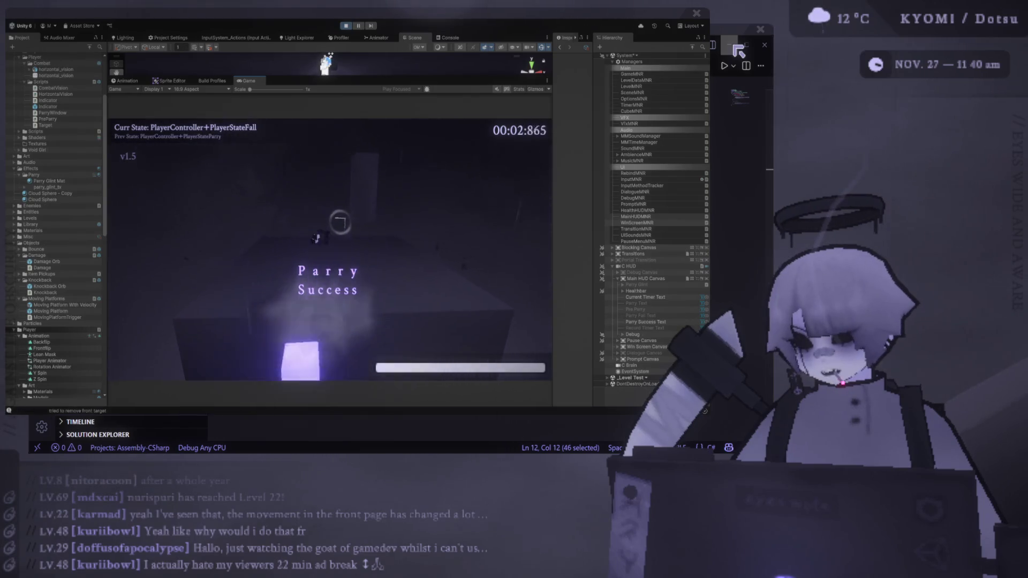
# - Pause the game, exit Play mode, and bring PreParry.cs forward in the code editor
pyautogui.press('Escape')
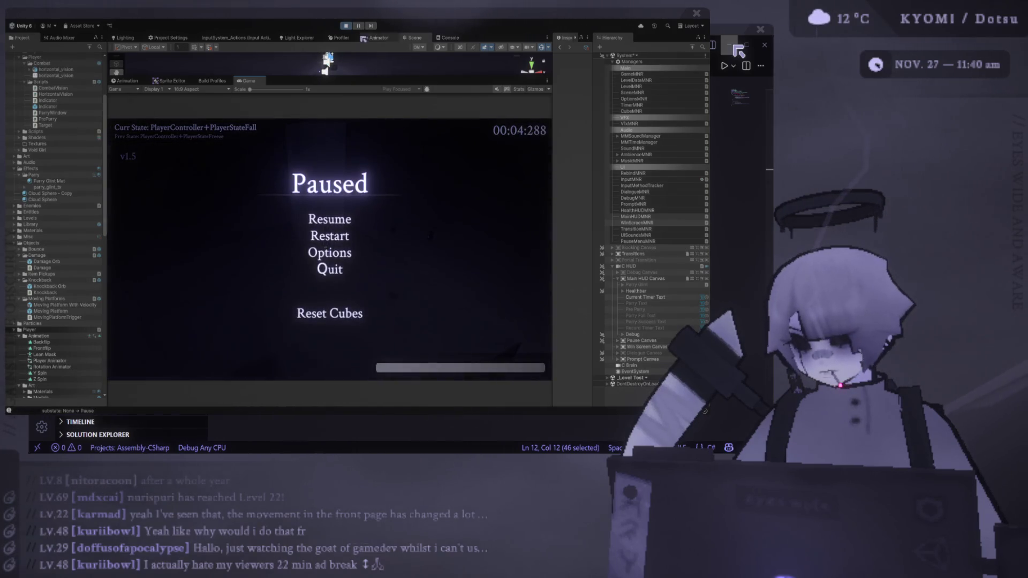
pyautogui.click(346, 26)
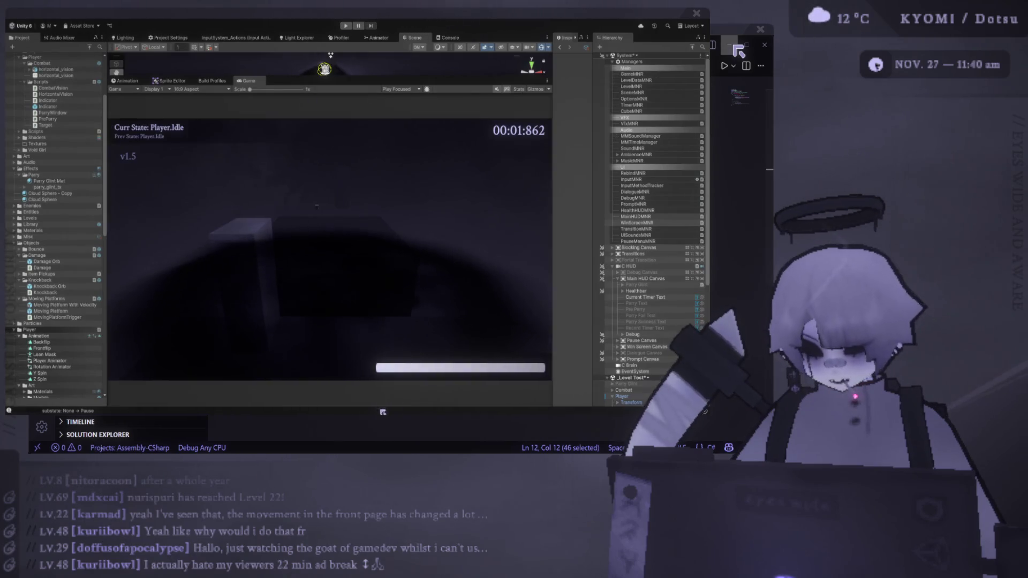
pyautogui.hotkey('alt', 'Tab')
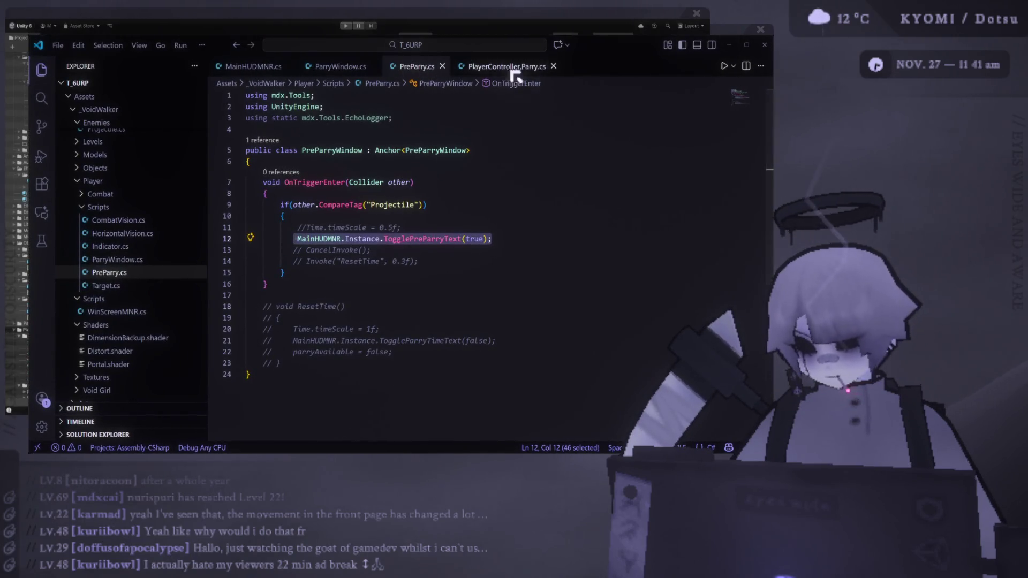
# - In PlayerController.Parry.cs, change the line 70 Time.timeScale value to 0f, then return to Unity
pyautogui.click(515, 67)
pyautogui.click(387, 293)
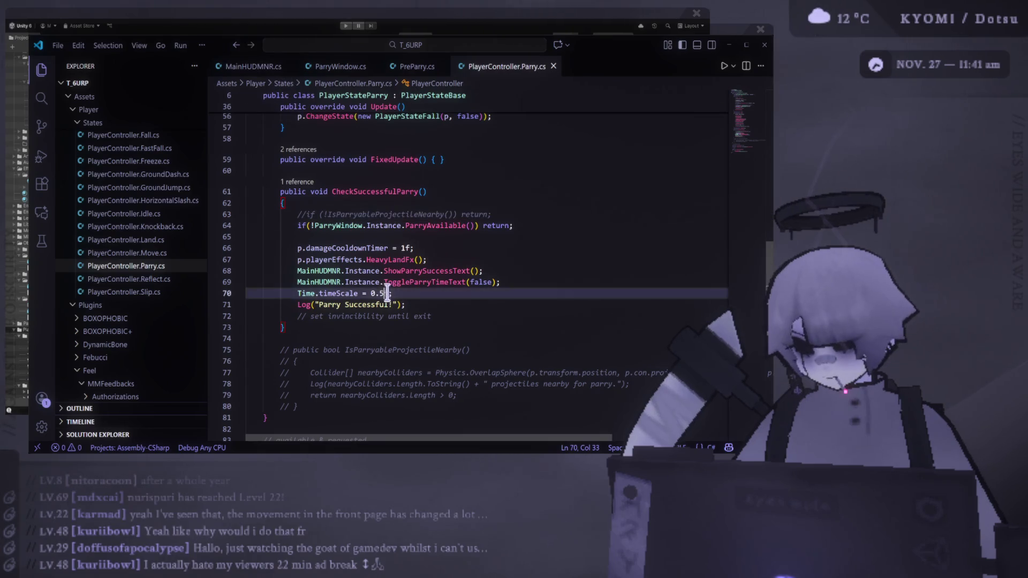
pyautogui.press('BackSpace')
pyautogui.hotkey('alt', 'Tab')
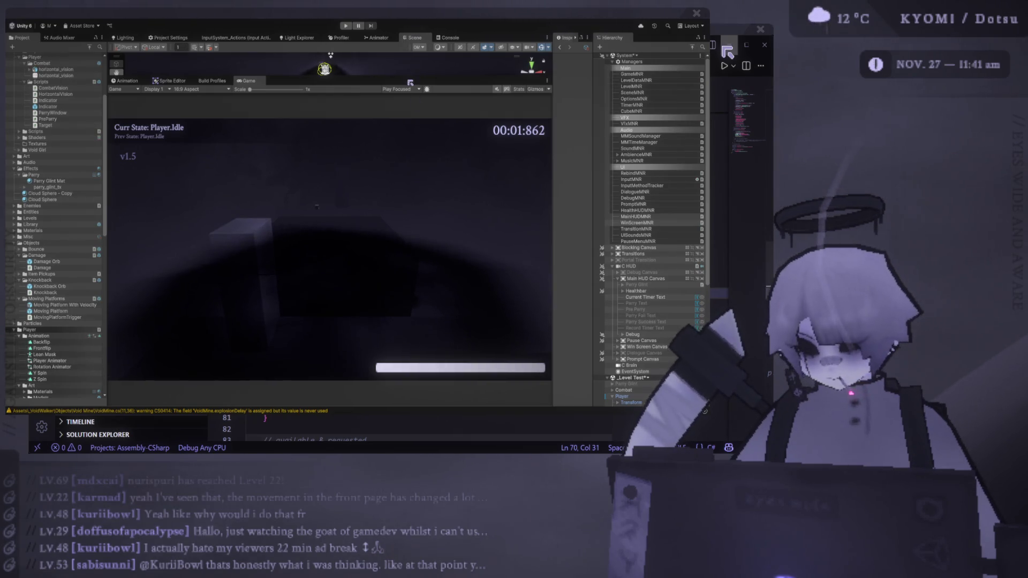
# - Rearrange the Scene/Game split to give the Game view most of the space, and respawn
pyautogui.moveTo(410, 82); pyautogui.dragTo(401, 214)
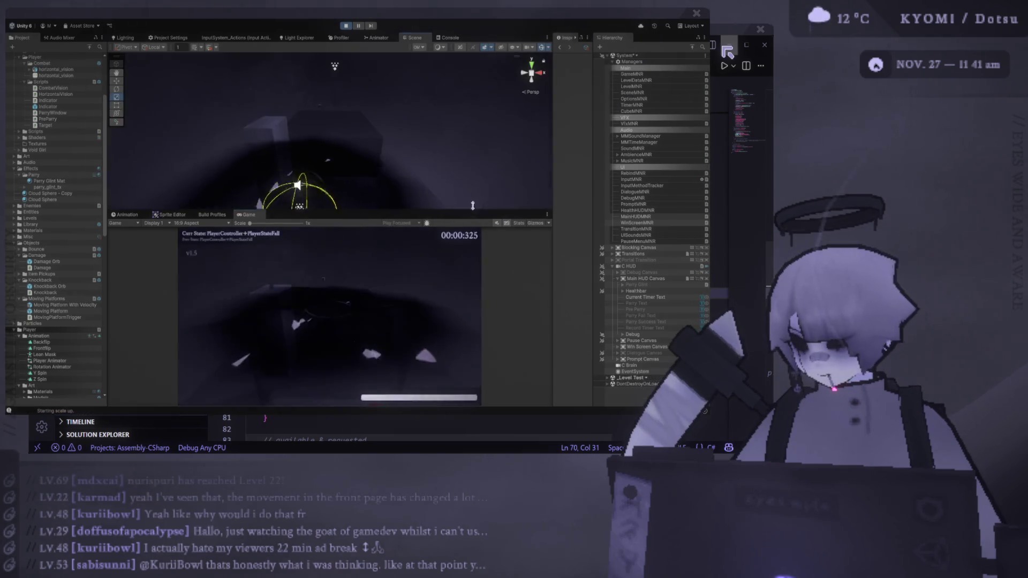
pyautogui.moveTo(478, 216); pyautogui.dragTo(329, 54)
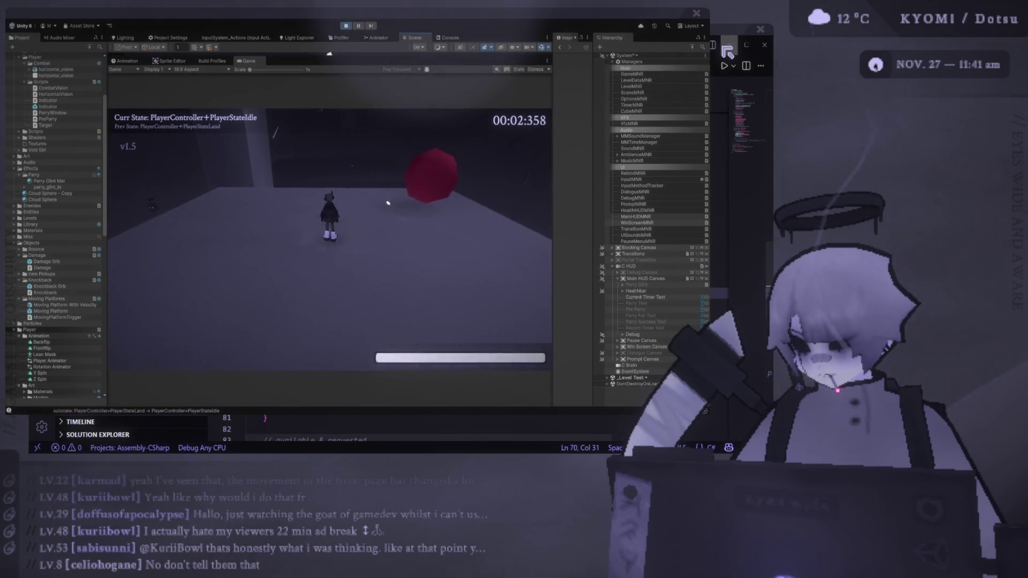
pyautogui.press('r')
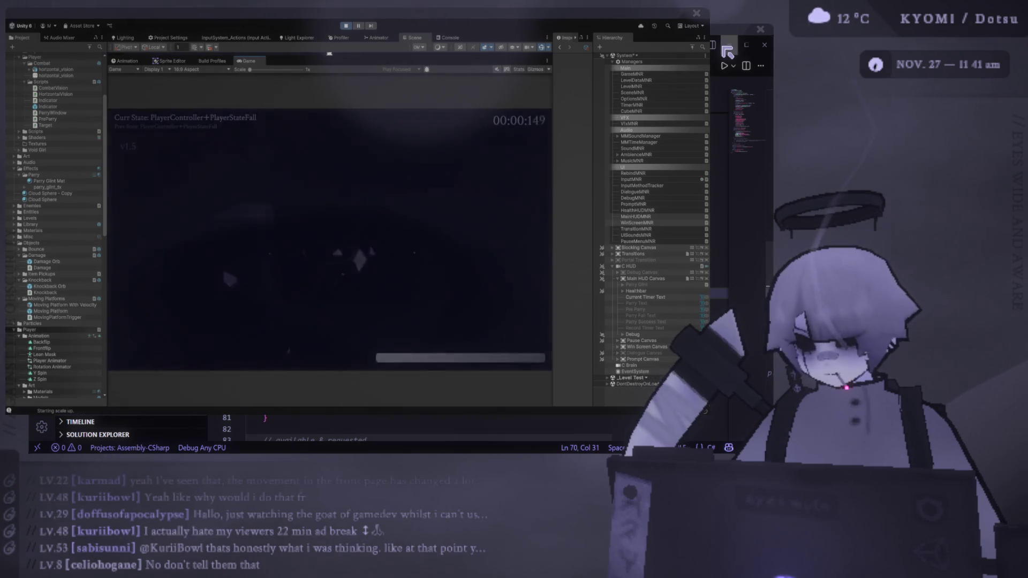
# - Repeatedly jump, air-dash and parry the glowing cube until parries register as successful
pyautogui.press('space')
pyautogui.press('space')
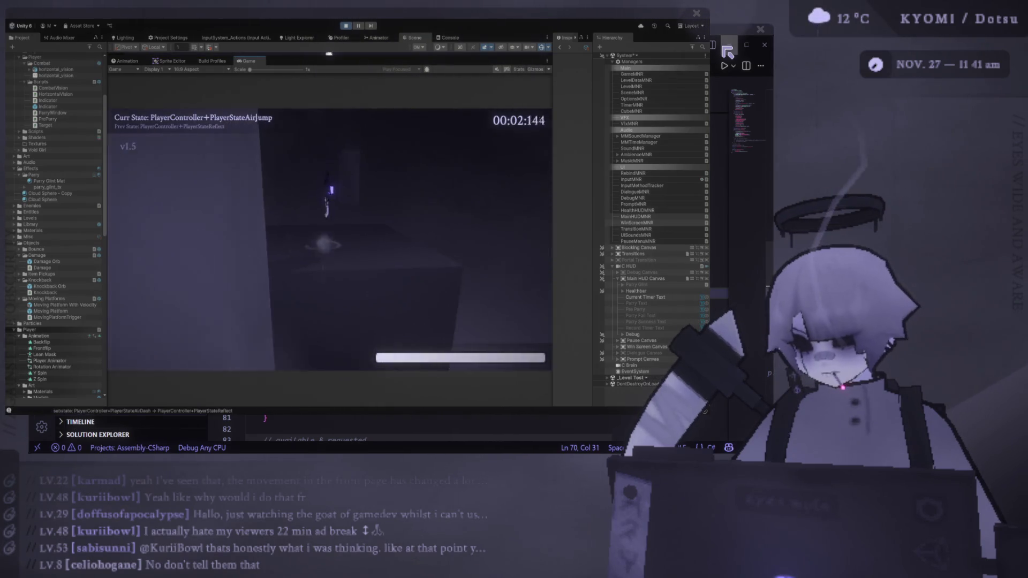
pyautogui.press('shift')
pyautogui.press('e')
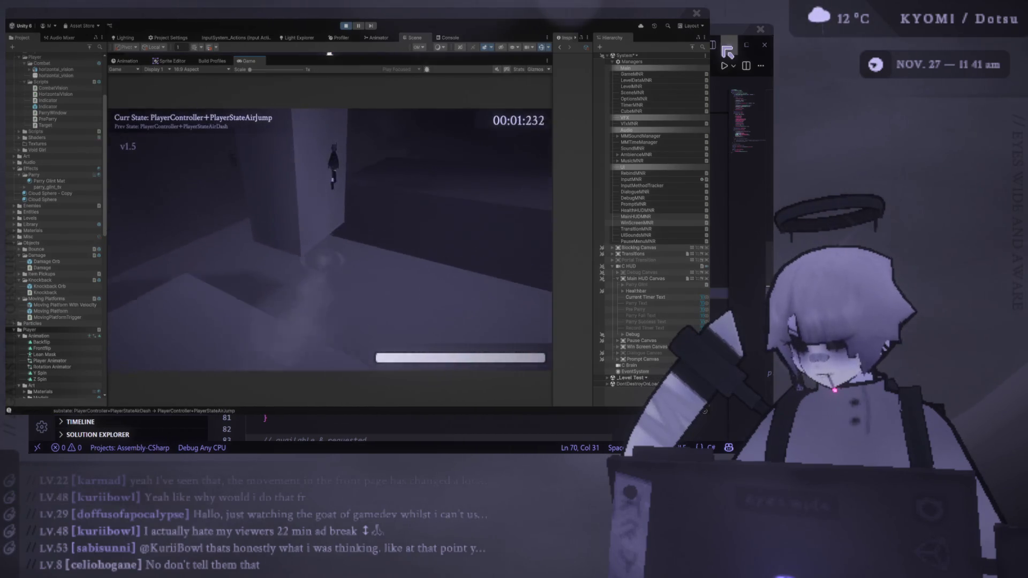
pyautogui.press('shift')
pyautogui.press('e')
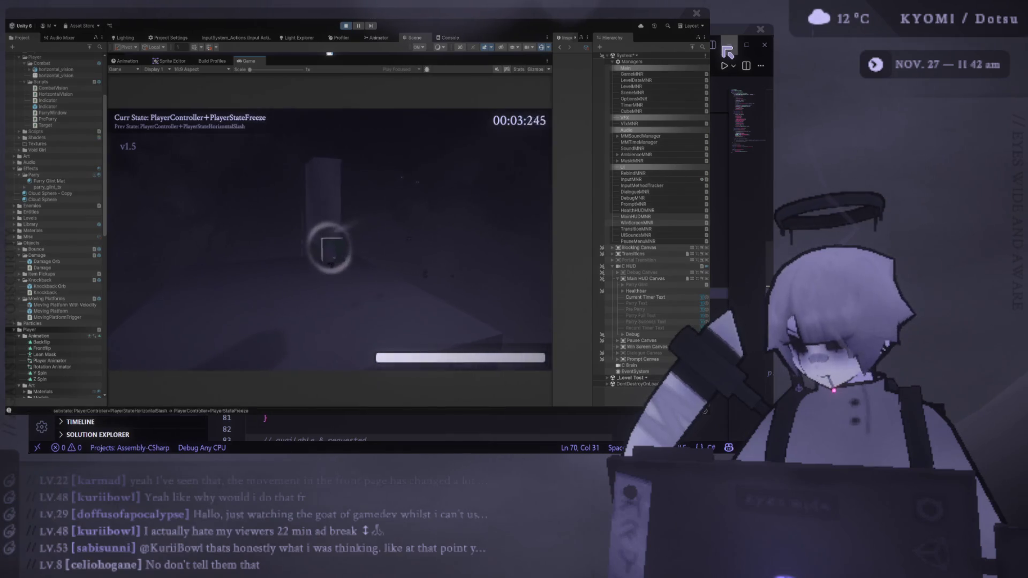
pyautogui.press('shift')
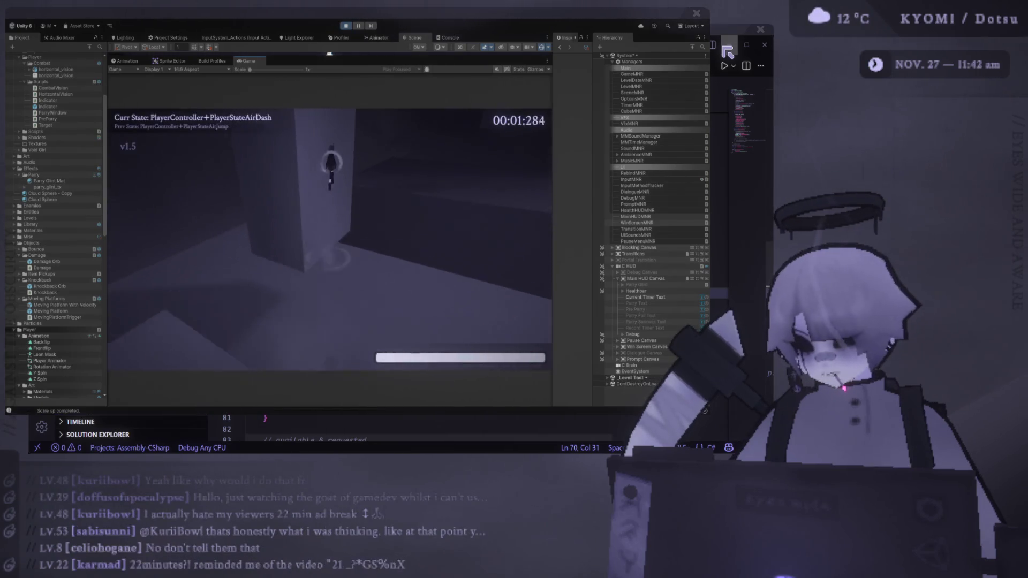
pyautogui.press('space')
pyautogui.press('shift')
pyautogui.press('e')
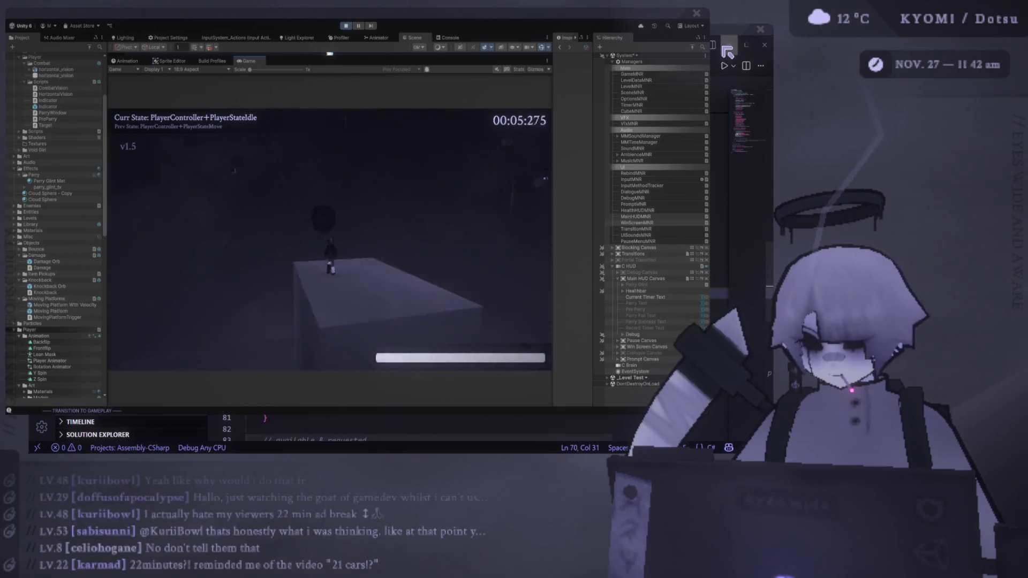
pyautogui.press('space')
pyautogui.press('shift')
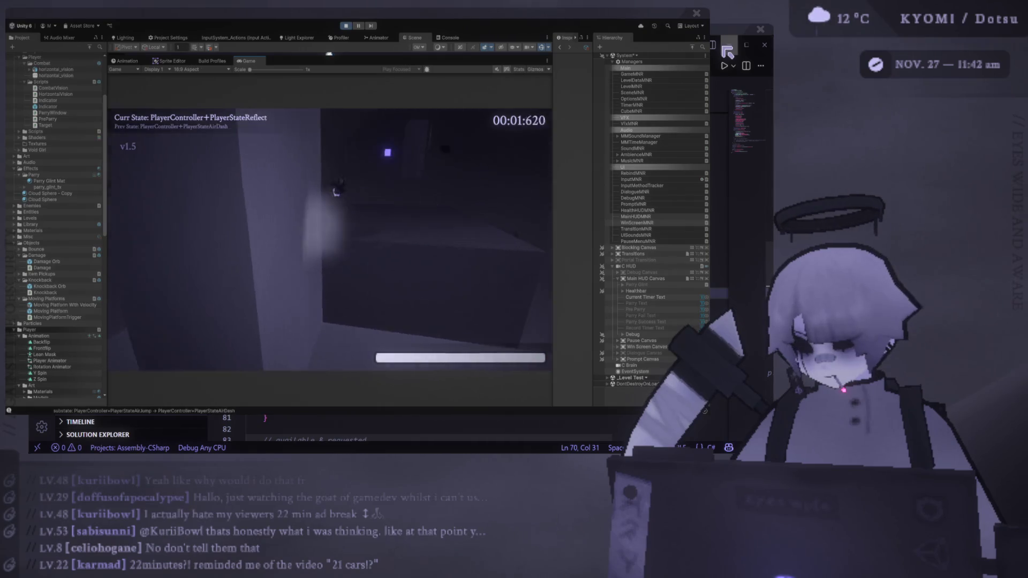
pyautogui.press('e')
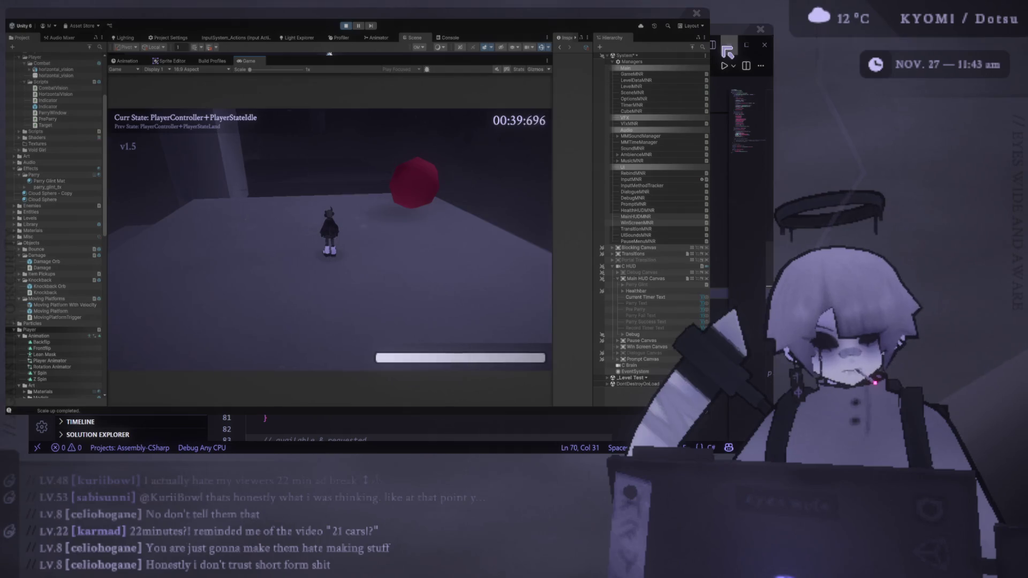
# - Dash, jump and parry the glowing cube during the Parry Time prompt in the first room
pyautogui.press('w')
pyautogui.press('r')
pyautogui.press('shift')
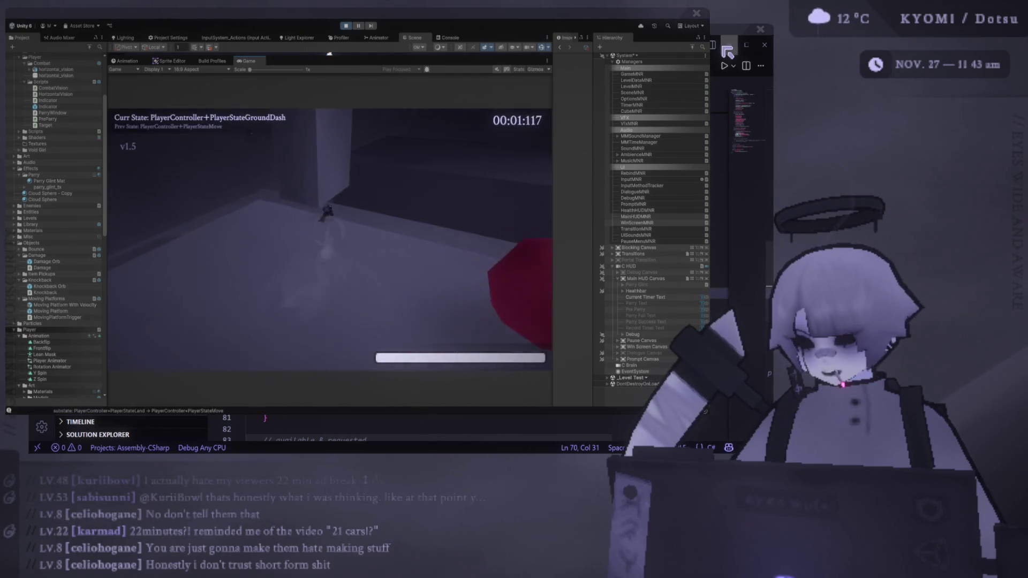
pyautogui.press('space')
pyautogui.press('shift')
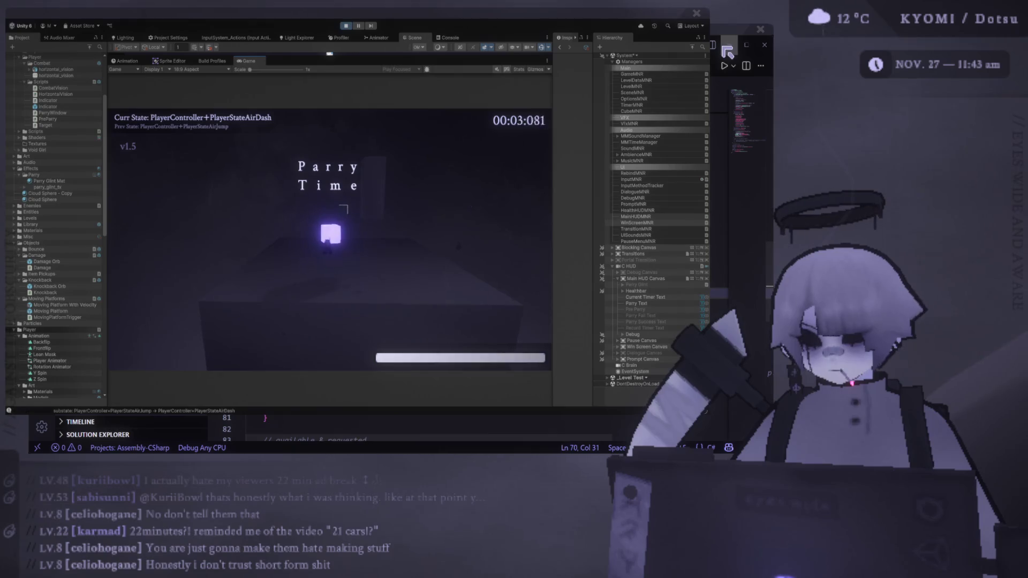
pyautogui.press('shift')
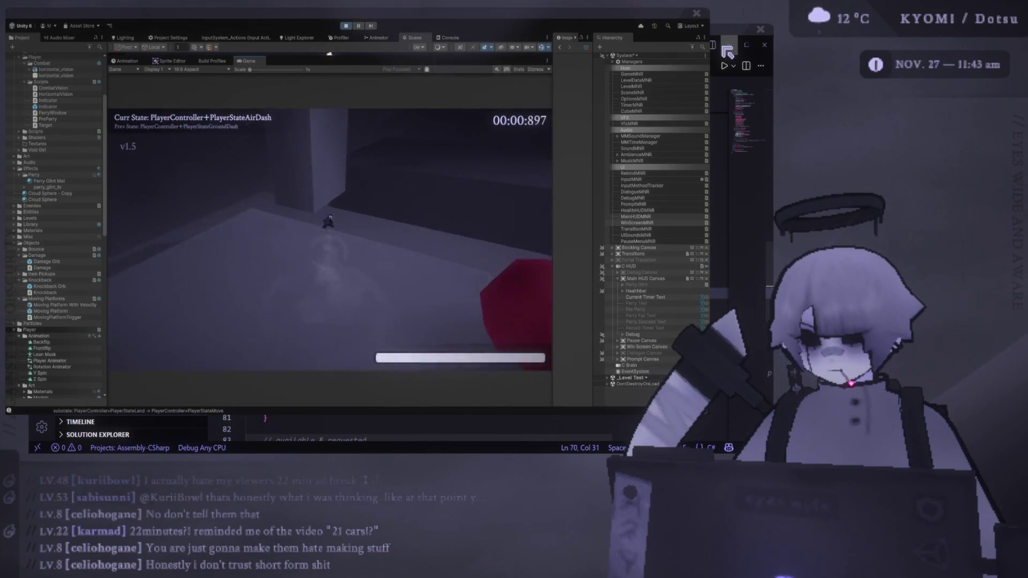
pyautogui.press('e')
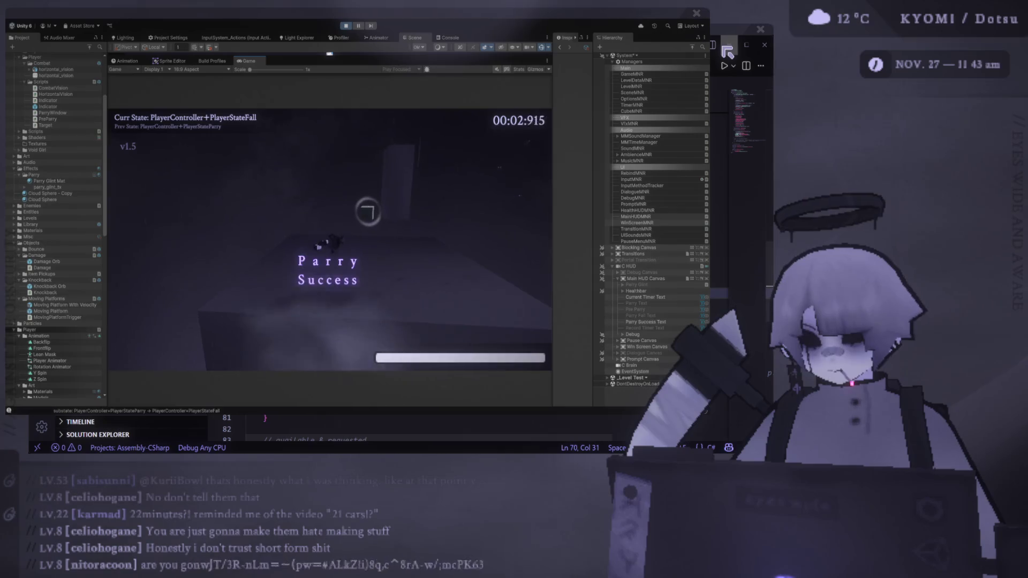
pyautogui.press('space')
pyautogui.press('shift')
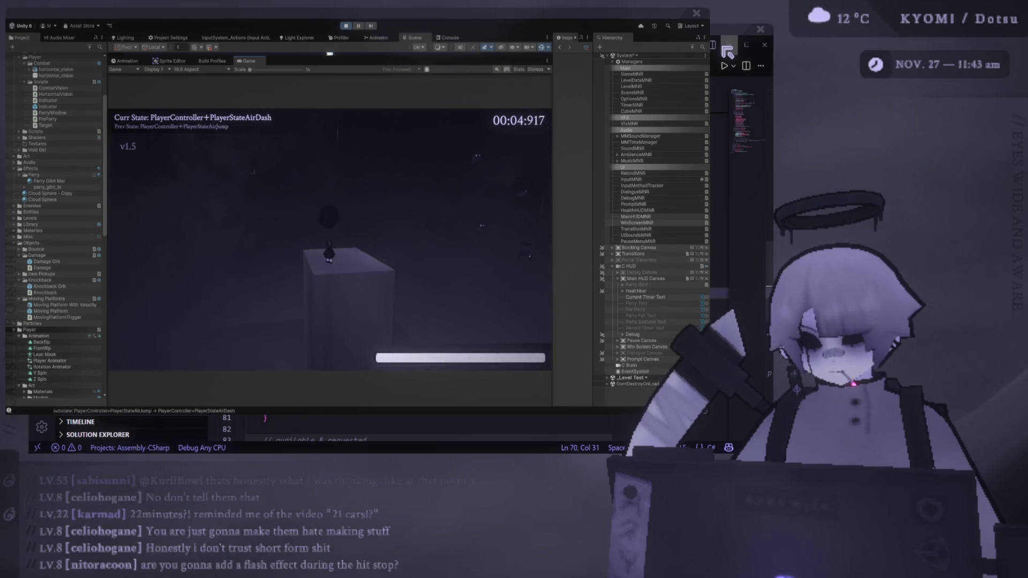
# - Continue parrying cubes through the next rooms, then pause the game with Escape
pyautogui.press('s')
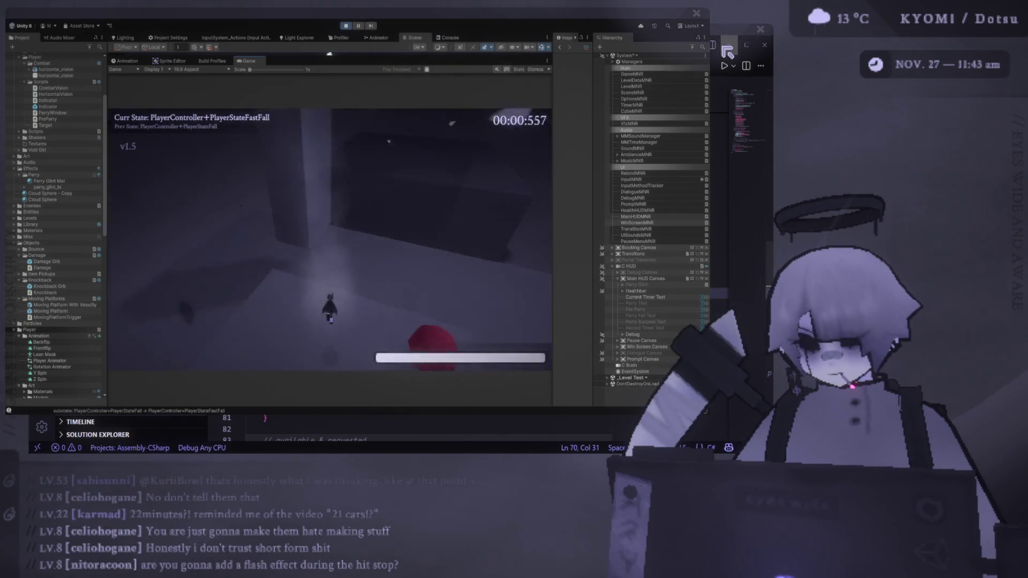
pyautogui.press('shift')
pyautogui.press('e')
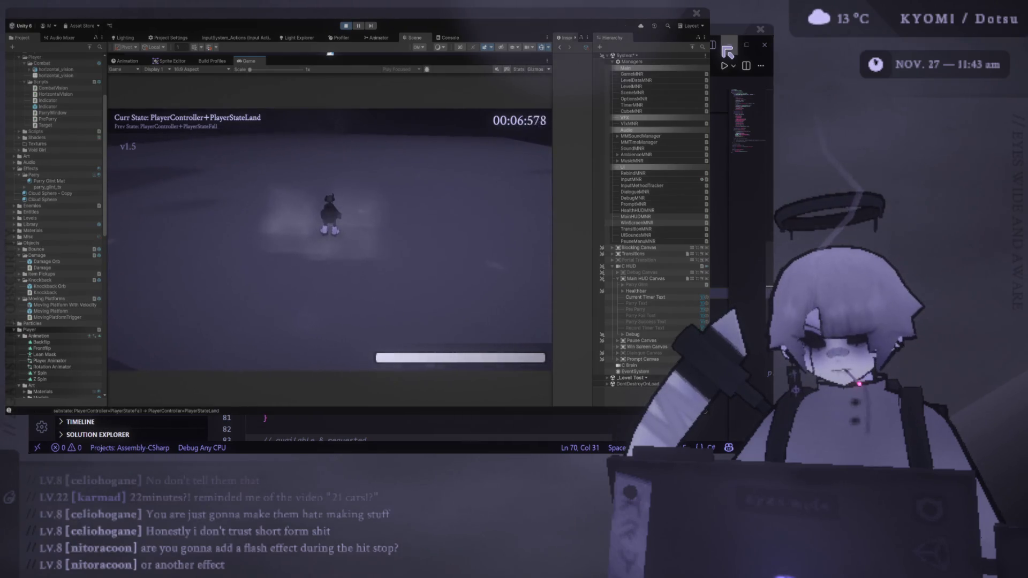
pyautogui.press('shift')
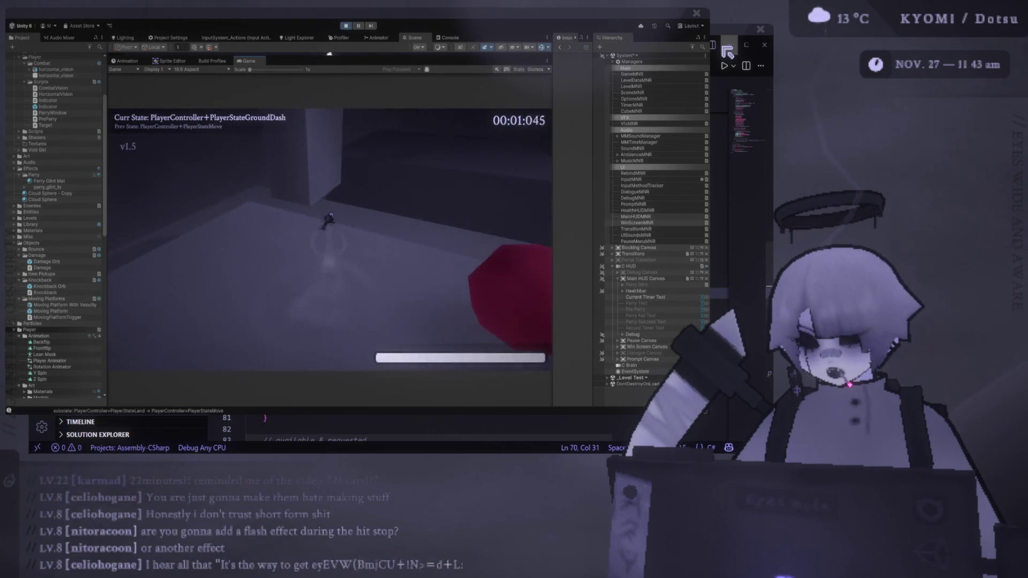
pyautogui.press('e')
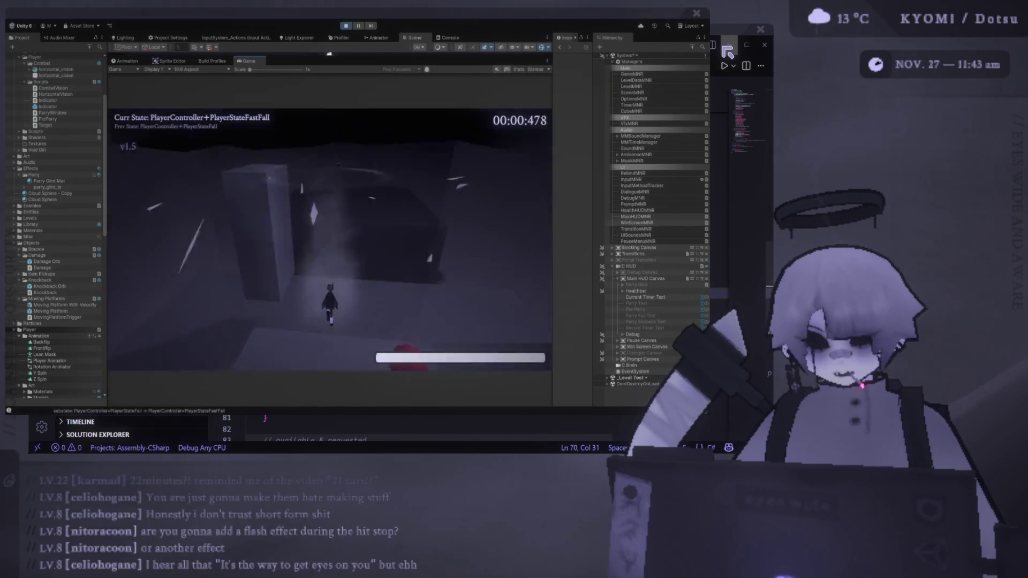
pyautogui.press('shift')
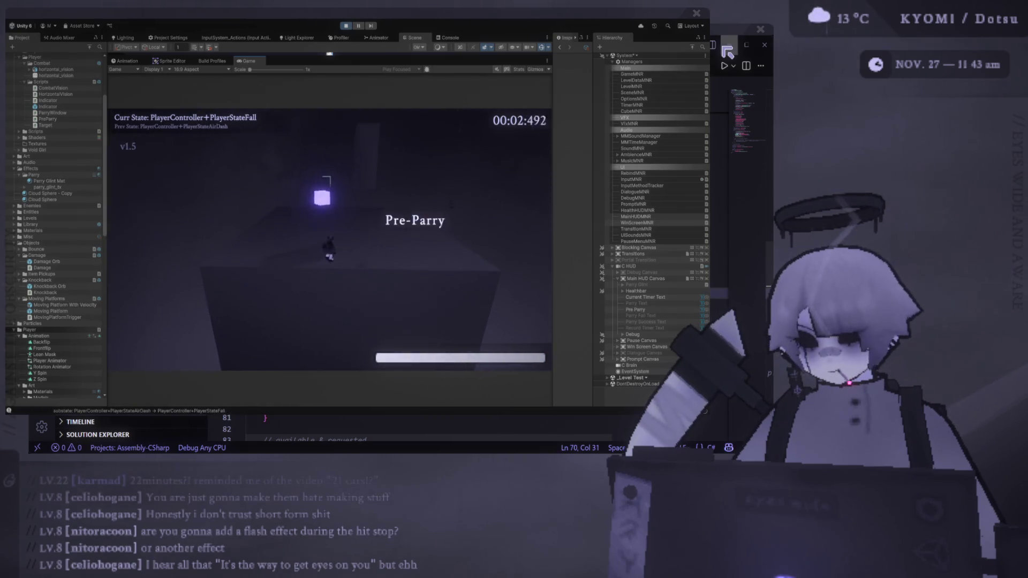
pyautogui.press('j')
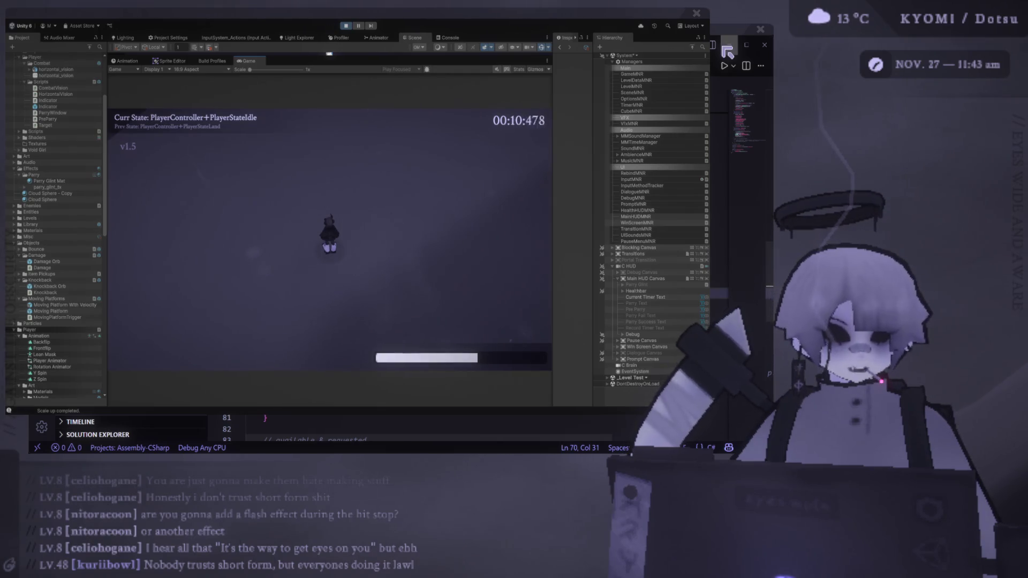
pyautogui.press('Escape')
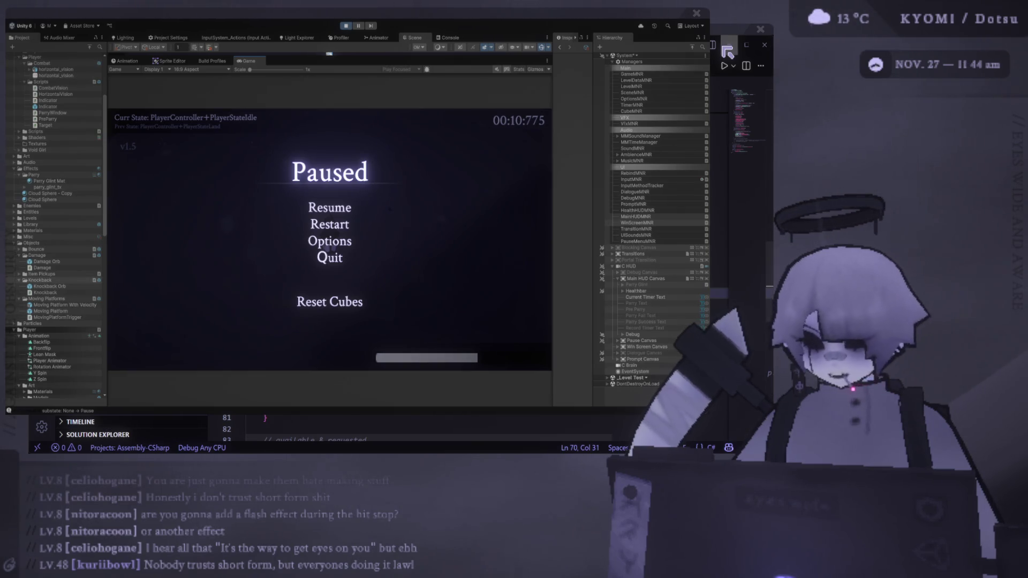
# - Close the Paused menu, then walk, jump, air-dash and parry the cube
pyautogui.press('Escape')
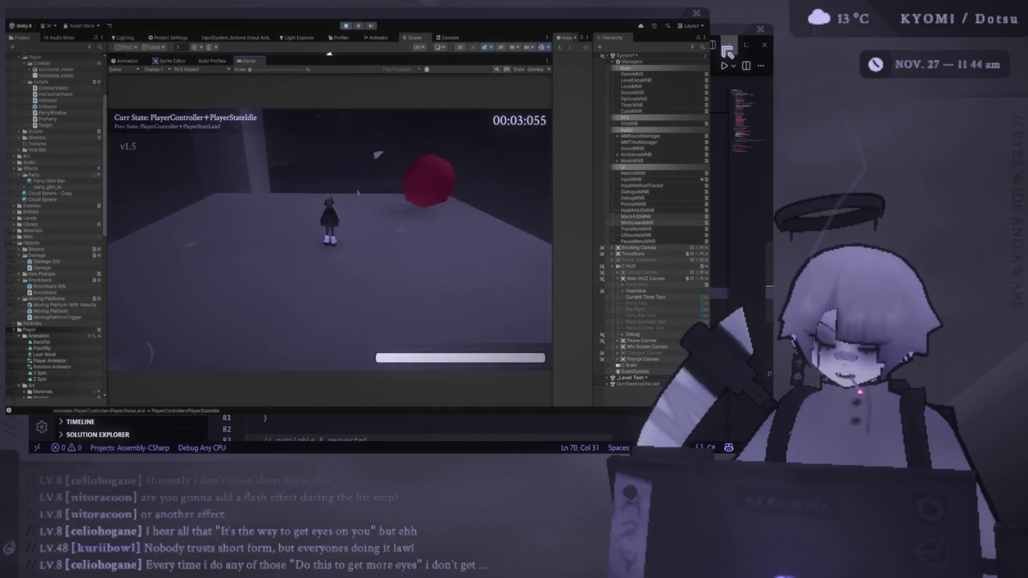
pyautogui.press('a')
pyautogui.press('space')
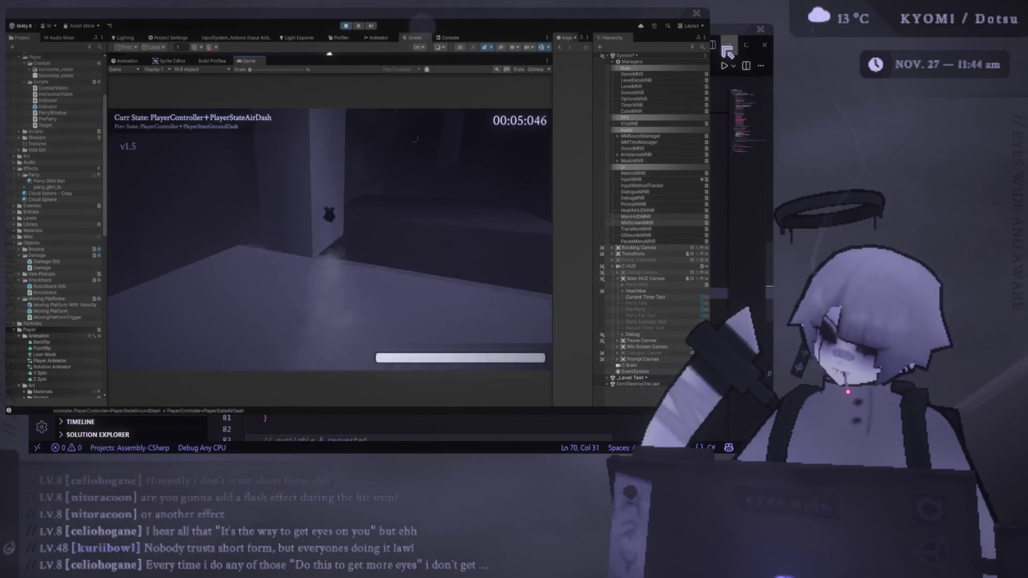
pyautogui.press('shift')
pyautogui.press('e')
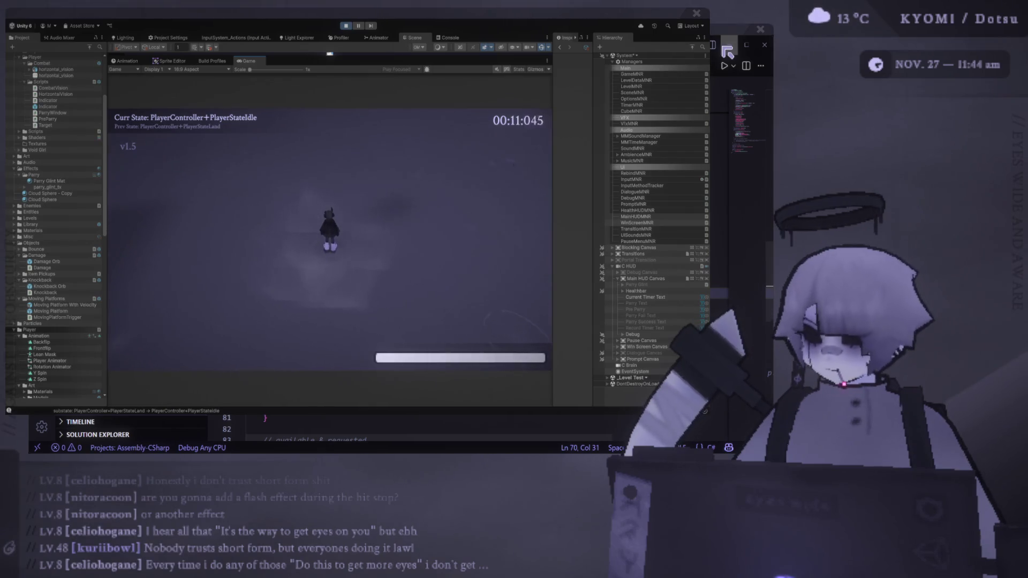
# - Exit Play mode and switch to PlayerController.Parry.cs in Visual Studio Code
pyautogui.click(346, 27)
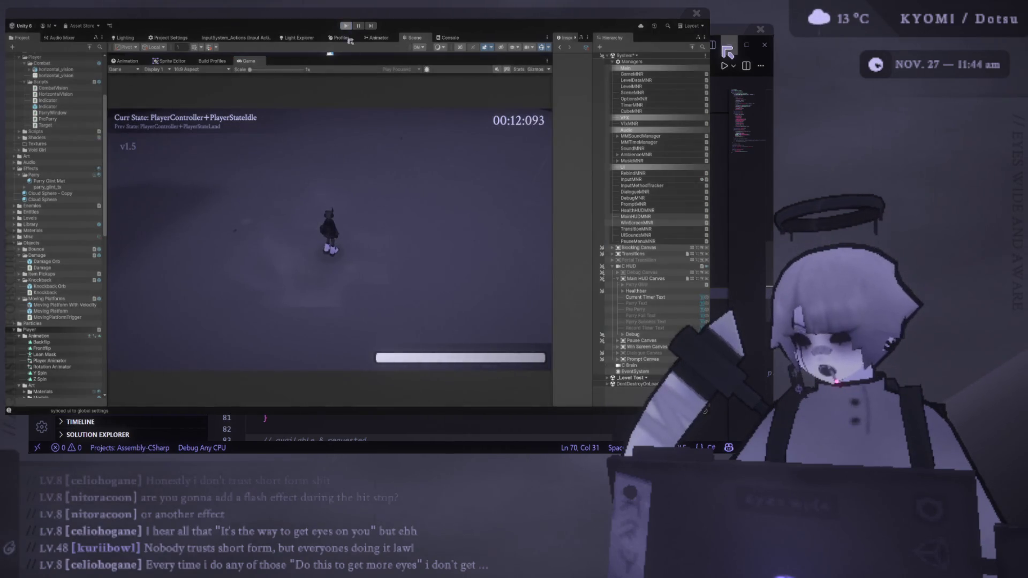
pyautogui.hotkey('alt', 'Tab')
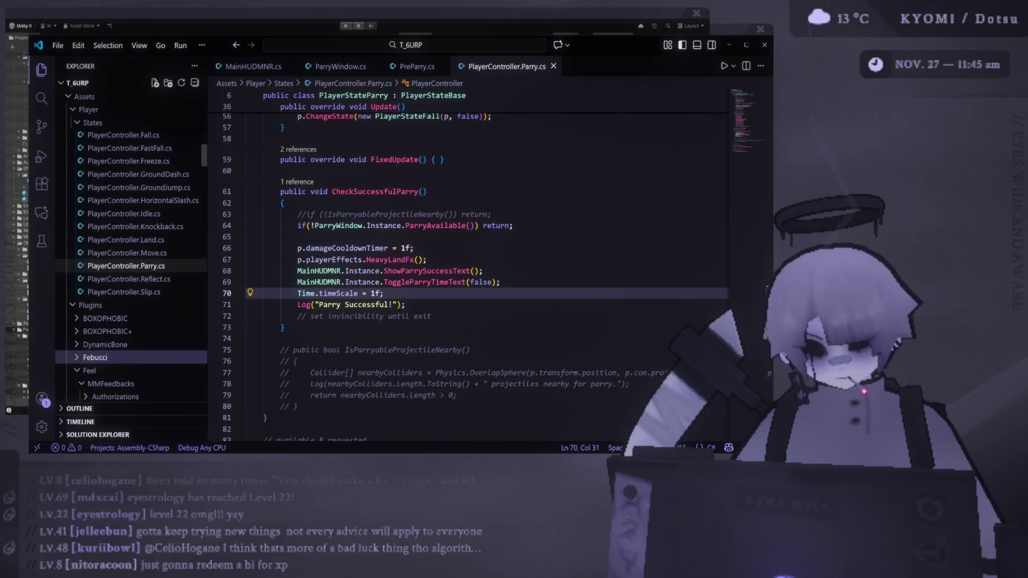
# - After reviewing CheckSuccessfulParry, minimize VS Code to bring Unity's running game forward
pyautogui.click(729, 45)
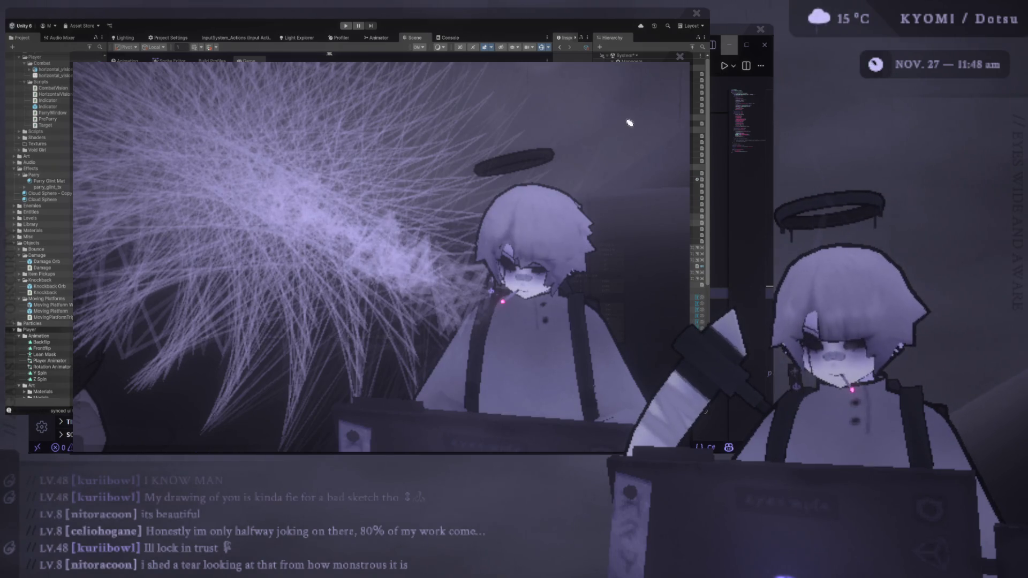
# - Nudge the floating Game view window a little to the right and down
pyautogui.moveTo(648, 56); pyautogui.dragTo(662, 65)
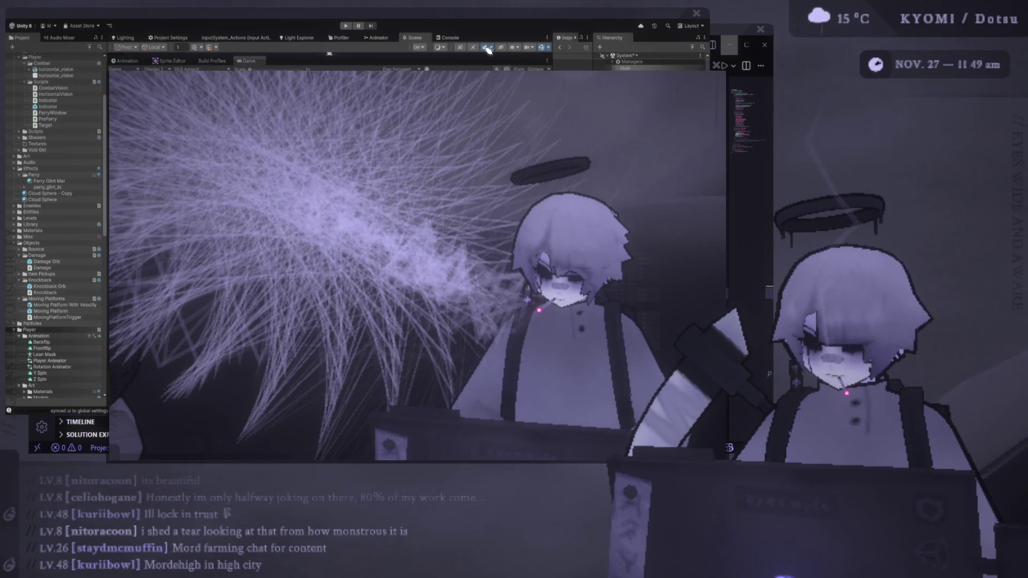
# - Shift the floating Game view window slightly up while playtesting the parry
pyautogui.moveTo(432, 73)
pyautogui.mouseDown()
pyautogui.moveTo(429, 55)
pyautogui.moveTo(493, 96)
pyautogui.moveTo(505, 90)
pyautogui.moveTo(472, 96)
pyautogui.moveTo(433, 81)
pyautogui.mouseUp()
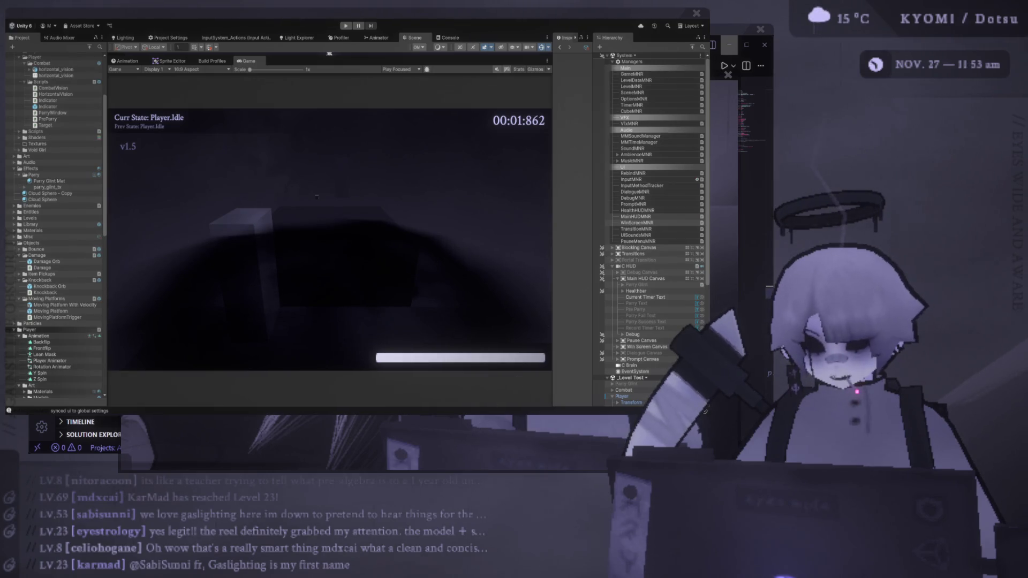
# - Bring VS Code with PlayerController.Parry.cs forward to check the Time.timeScale line
pyautogui.click(725, 39)
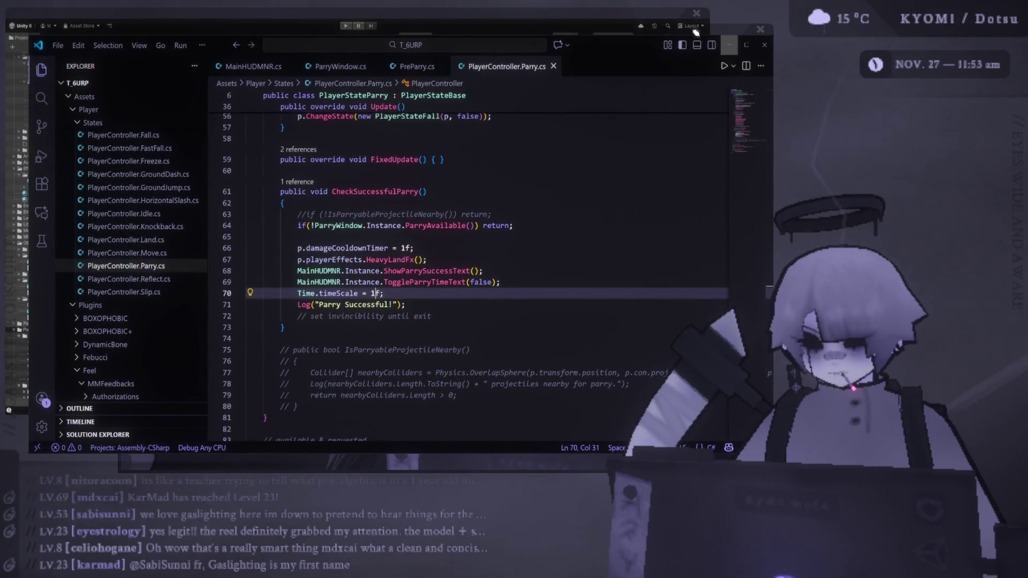
pyautogui.click(656, 18)
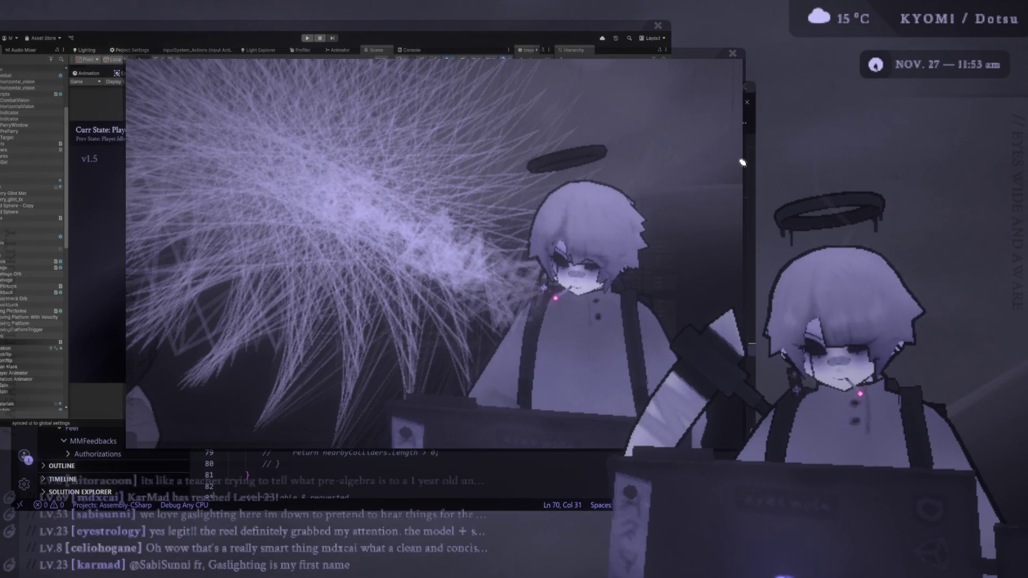
# - Drag the floating preview window left so the Time.timeScale = 1f code shows
pyautogui.moveTo(693, 61); pyautogui.dragTo(654, 60)
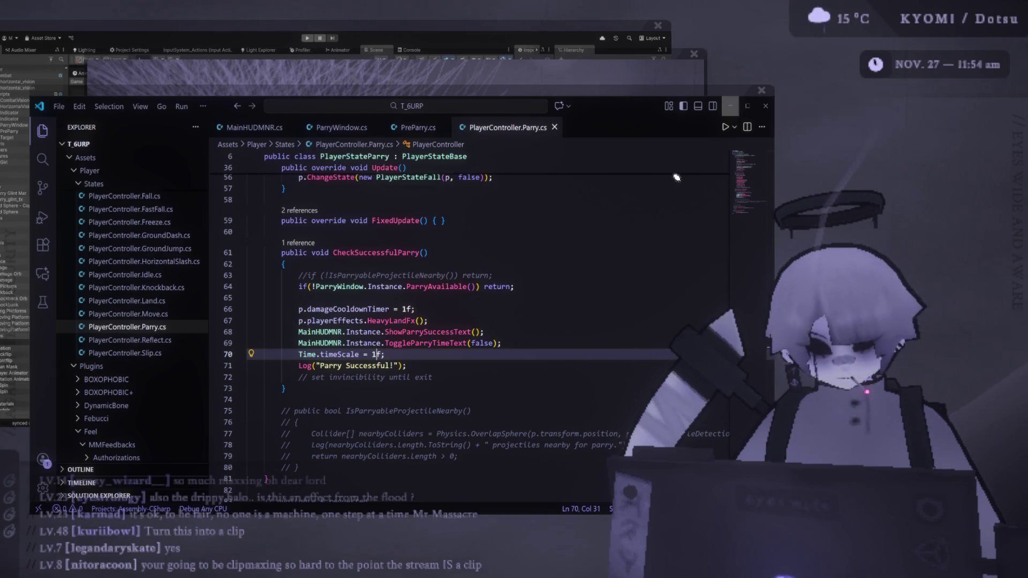
# - Move the VS Code editor window up and to the left
pyautogui.moveTo(572, 89); pyautogui.dragTo(550, 62)
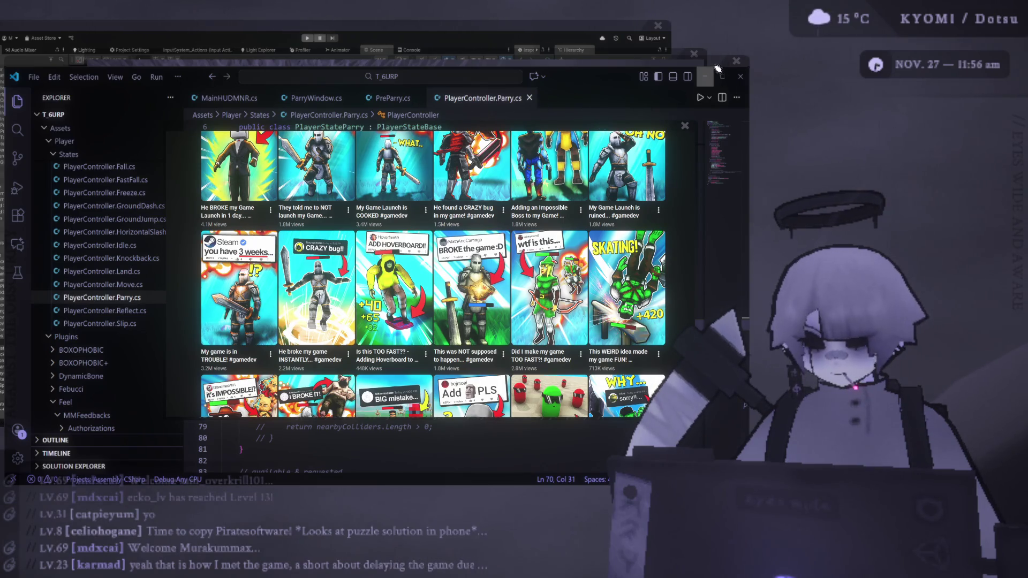
# - Reposition the #gamedev YouTube thumbnail window, then close it to reveal PlayerController.Parry.cs
pyautogui.moveTo(662, 133); pyautogui.dragTo(708, 107)
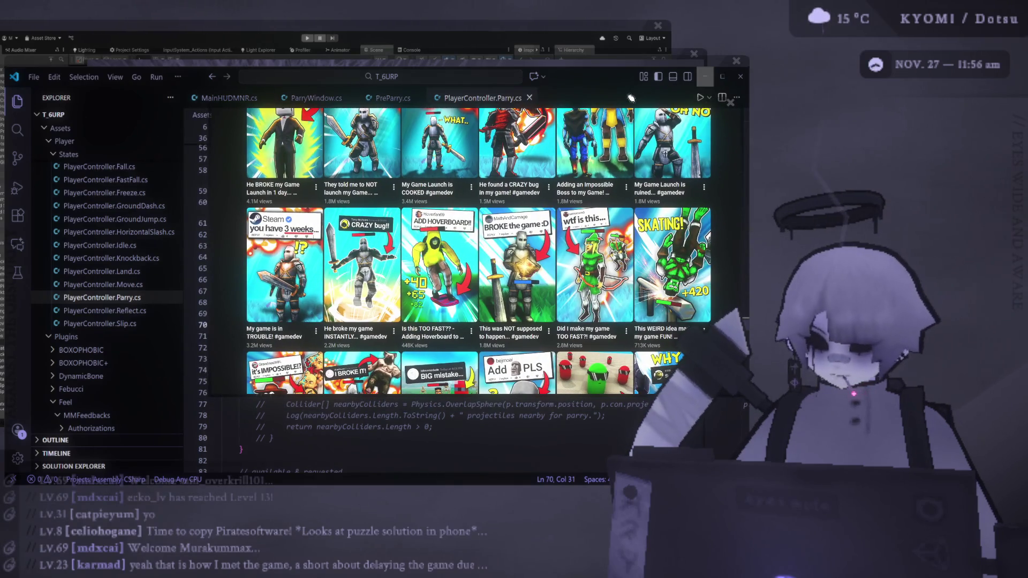
pyautogui.click(710, 65)
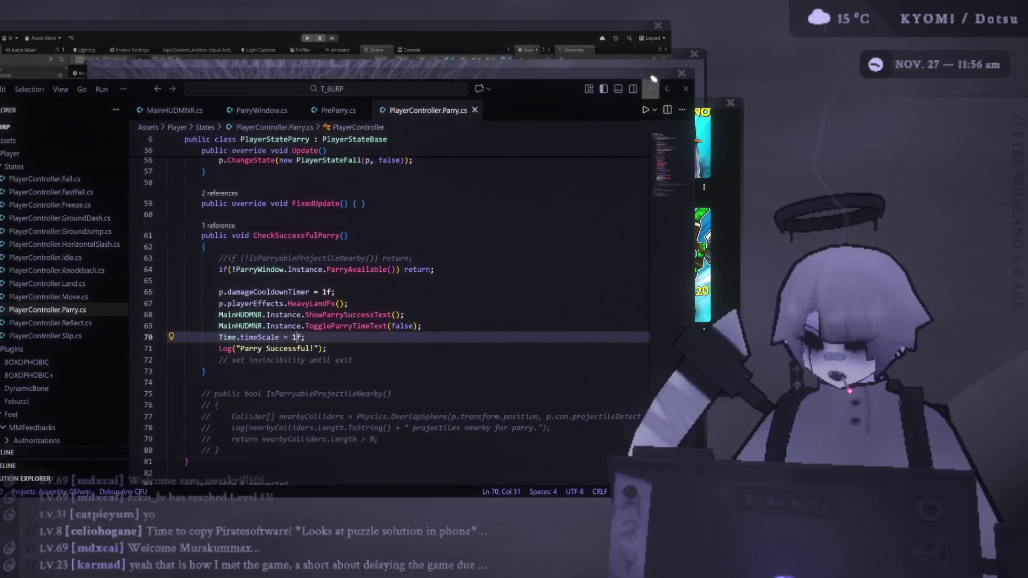
pyautogui.moveTo(708, 96); pyautogui.dragTo(674, 97)
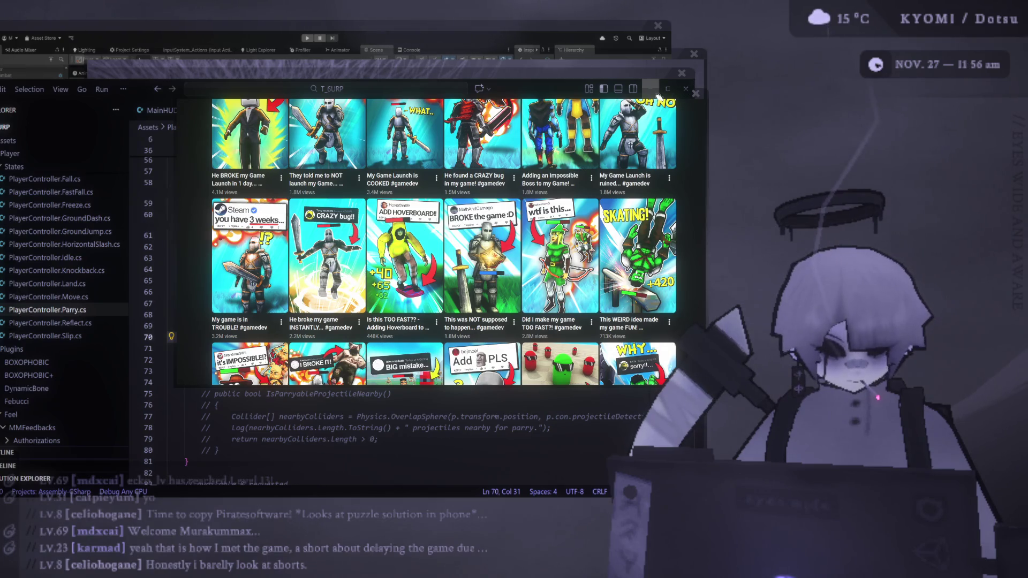
pyautogui.moveTo(664, 101); pyautogui.dragTo(688, 101)
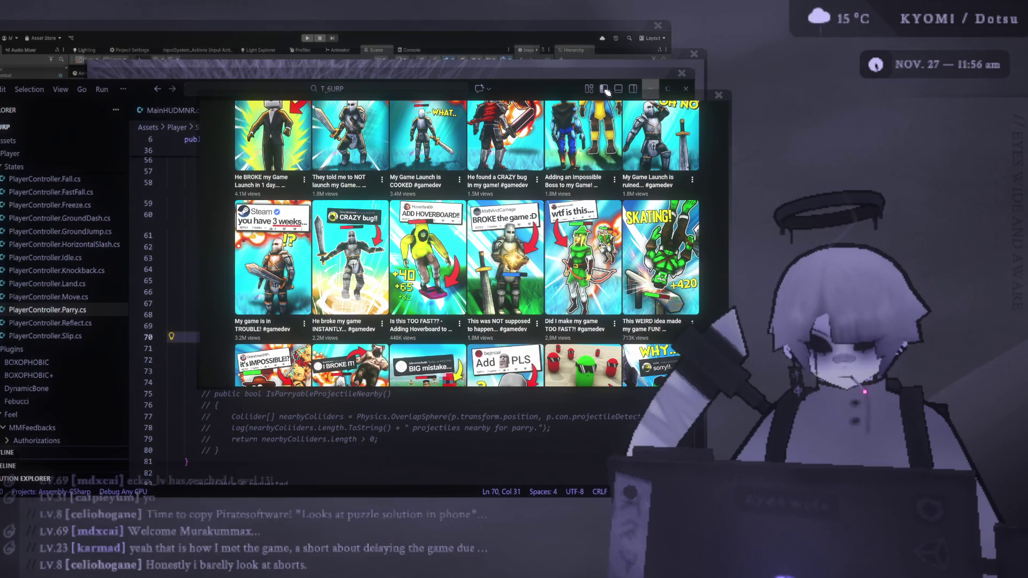
pyautogui.moveTo(605, 95)
pyautogui.mouseDown()
pyautogui.moveTo(616, 83)
pyautogui.moveTo(580, 64)
pyautogui.moveTo(554, 96)
pyautogui.moveTo(549, 75)
pyautogui.moveTo(556, 90)
pyautogui.moveTo(586, 84)
pyautogui.moveTo(574, 133)
pyautogui.moveTo(572, 50)
pyautogui.moveTo(560, 77)
pyautogui.moveTo(561, 66)
pyautogui.moveTo(585, 80)
pyautogui.mouseUp()
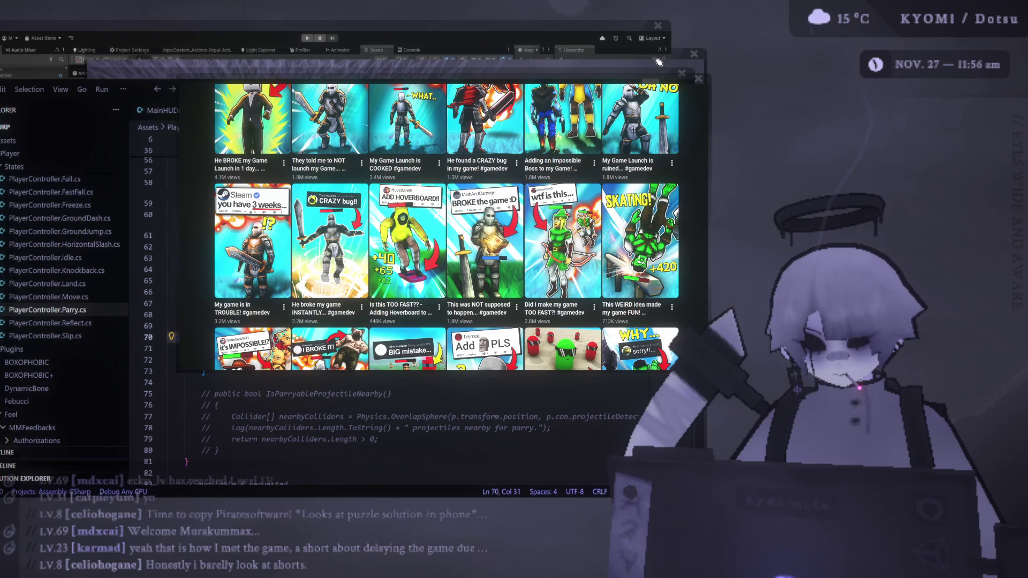
pyautogui.click(552, 86)
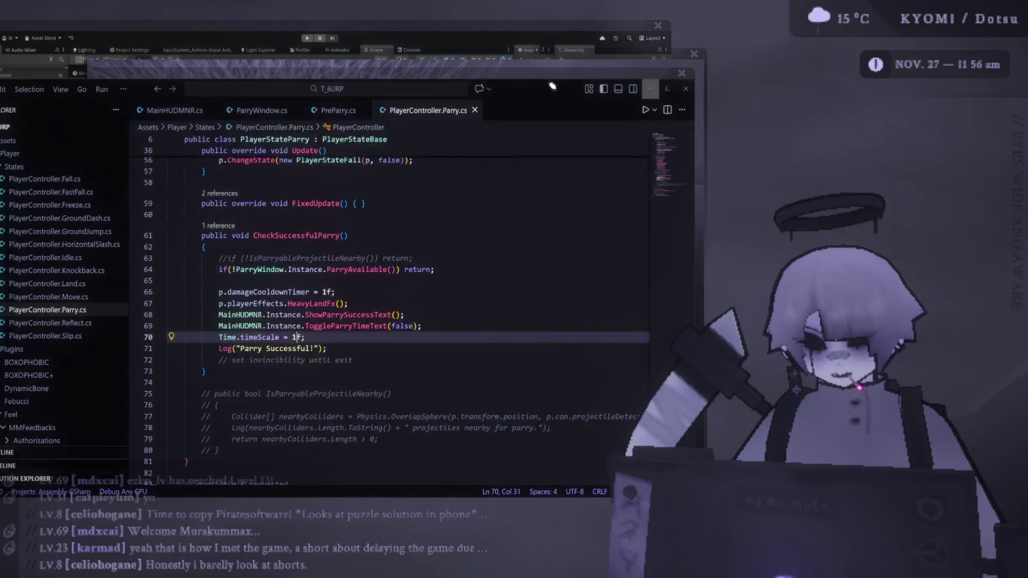
# - Move the VS Code window right and up to expose the Explorer sidebar, then nudge it down
pyautogui.moveTo(553, 86); pyautogui.dragTo(623, 59)
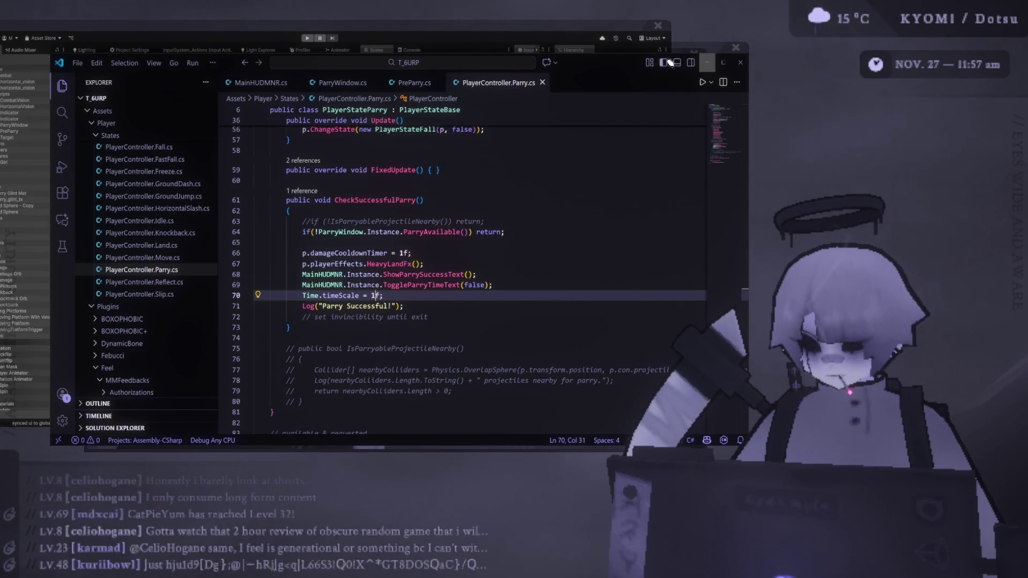
pyautogui.moveTo(672, 58); pyautogui.dragTo(706, 76)
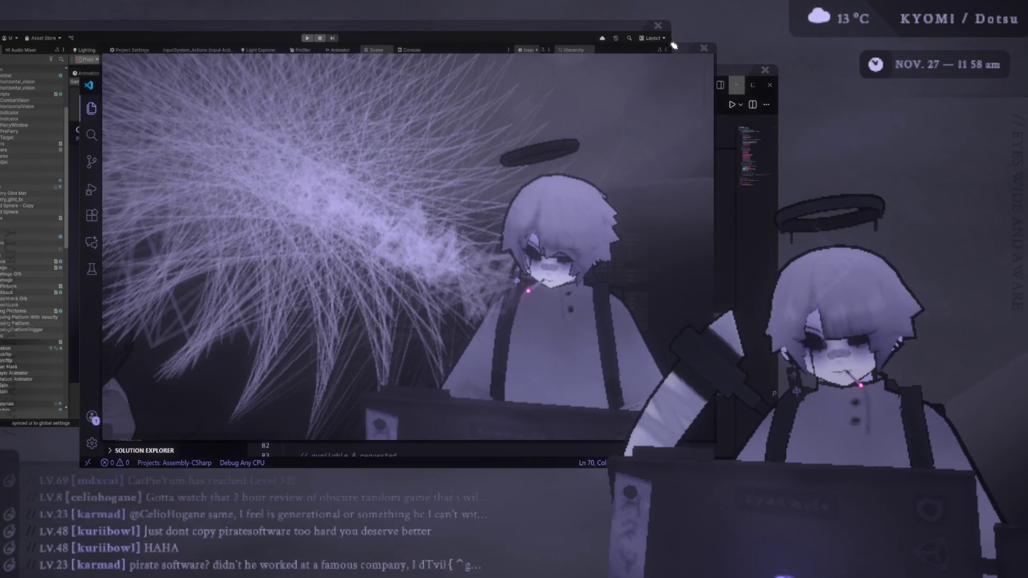
# - Maximize VS Code, drag it down-right, then bring the parry burst preview back in front
pyautogui.click(741, 80)
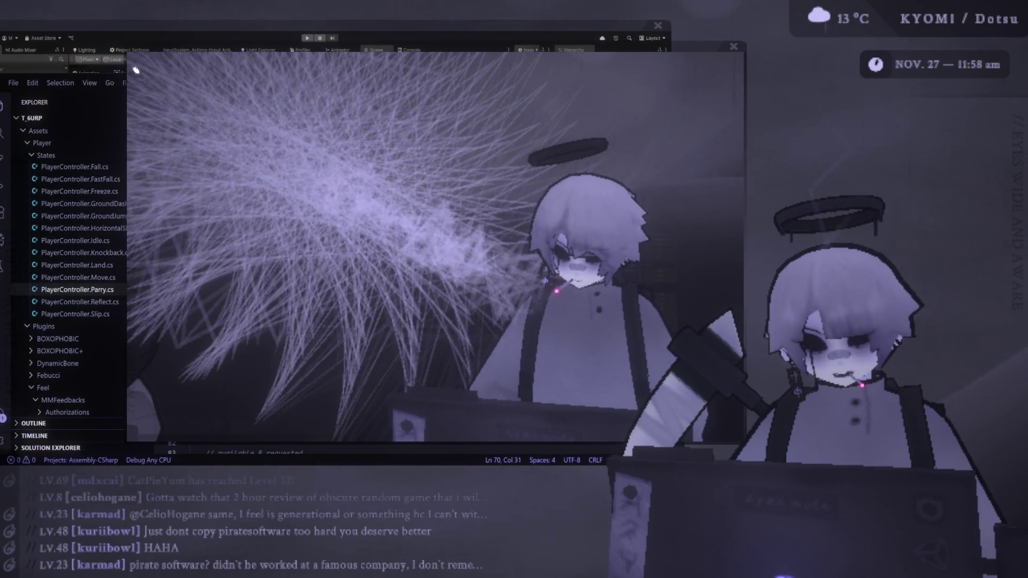
pyautogui.moveTo(100, 73); pyautogui.dragTo(133, 108)
pyautogui.moveTo(492, 46); pyautogui.dragTo(502, 46)
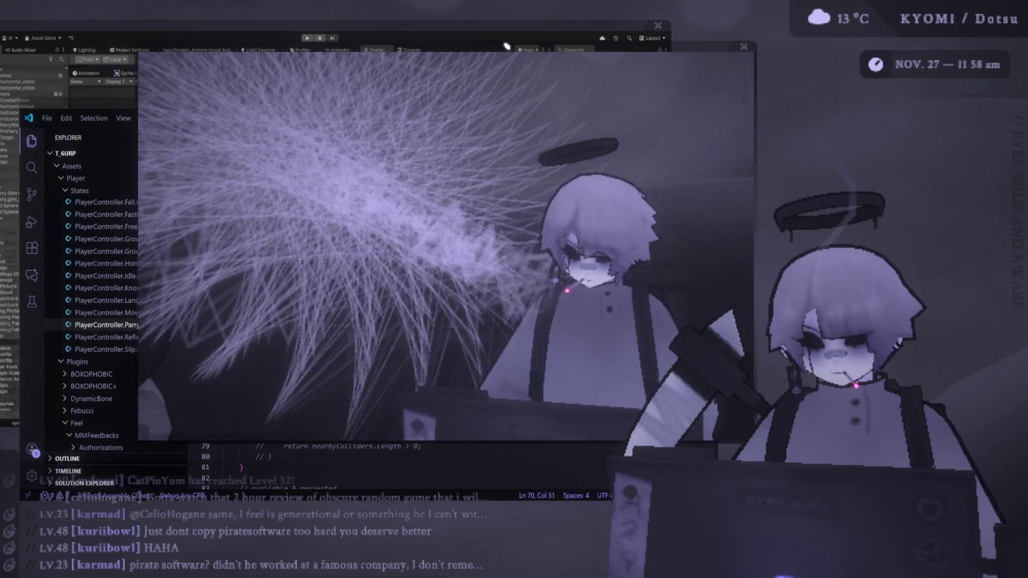
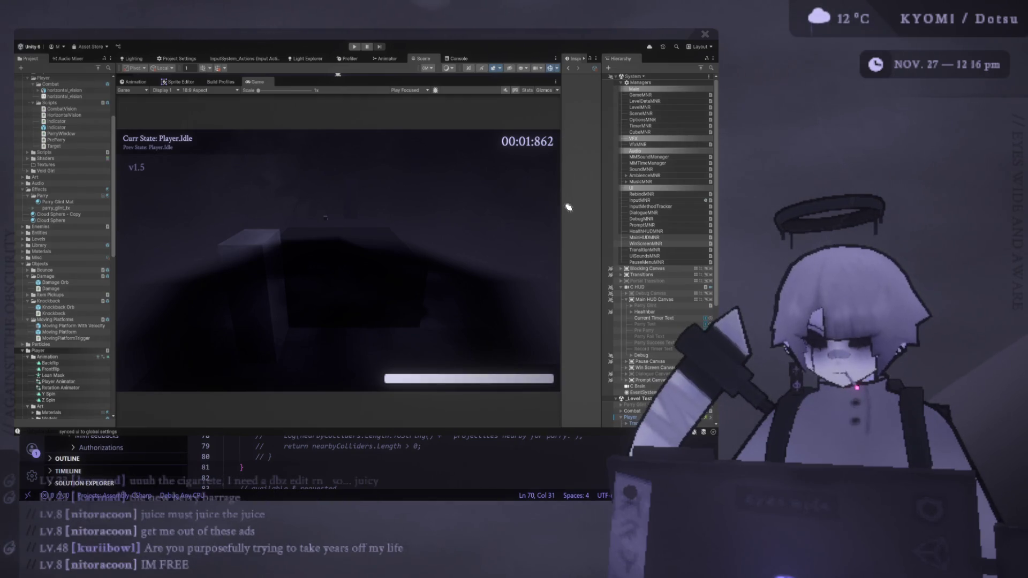
# - Bring up the parry script in the code editor, then return to the Unity editor
pyautogui.moveTo(481, 573)
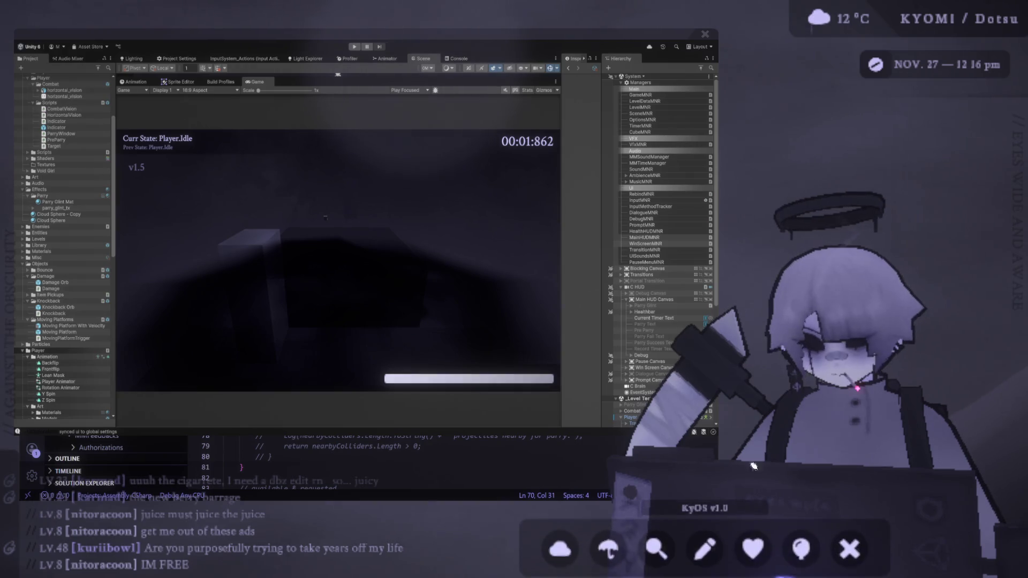
pyautogui.click(486, 557)
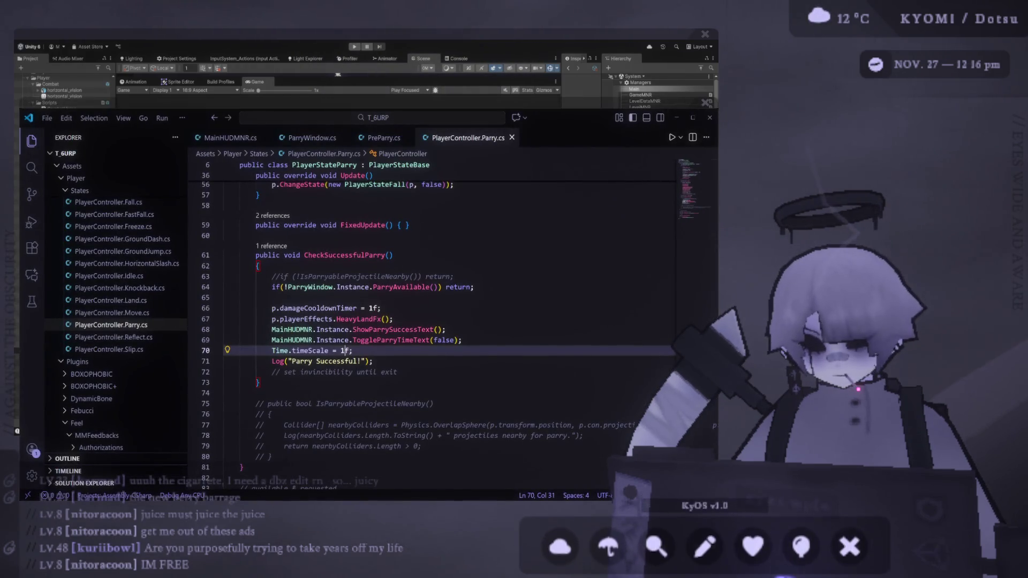
pyautogui.hotkey('alt', 'Tab')
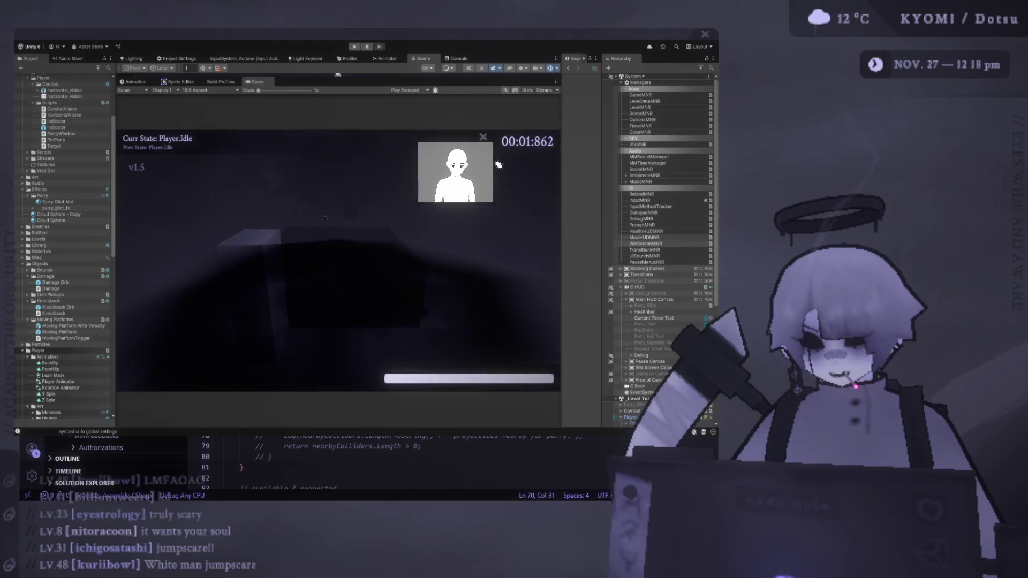
# - Resize the panels so a strip of Scene view shows above the Game view, then enter Play mode to test parrying
pyautogui.moveTo(842, 83); pyautogui.dragTo(790, 59)
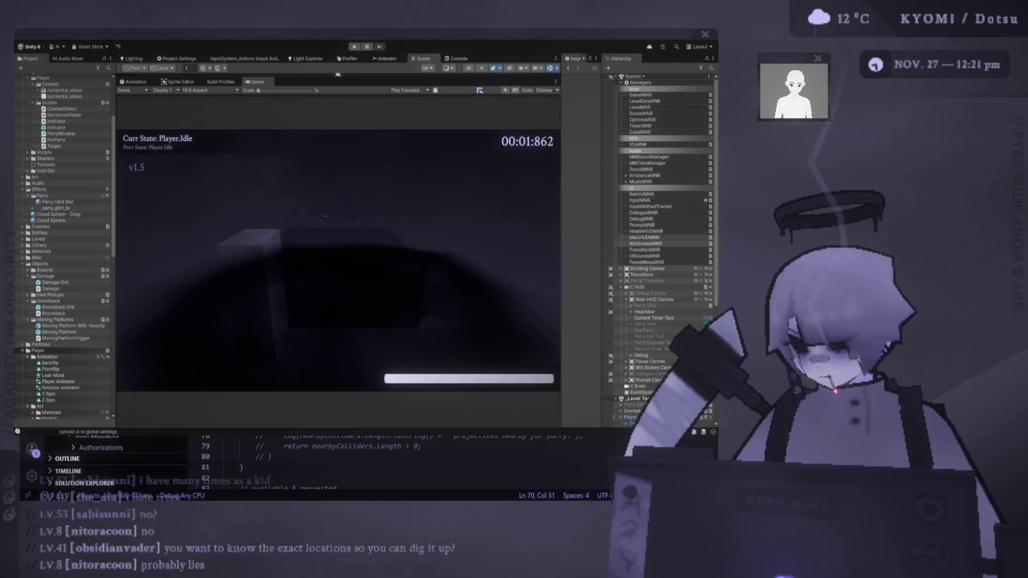
pyautogui.moveTo(337, 74); pyautogui.dragTo(338, 101)
pyautogui.hotkey('ctrl', 'p')
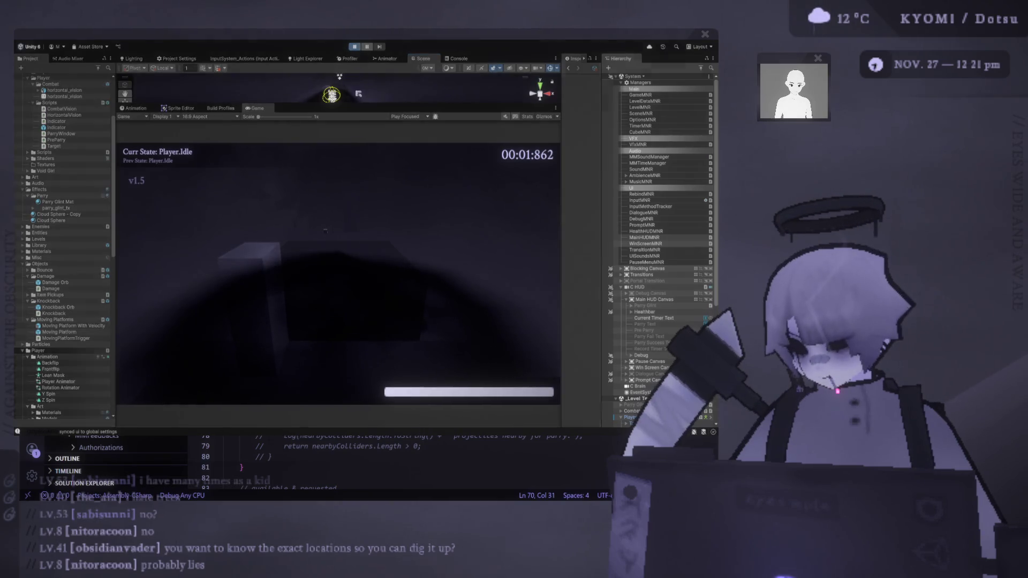